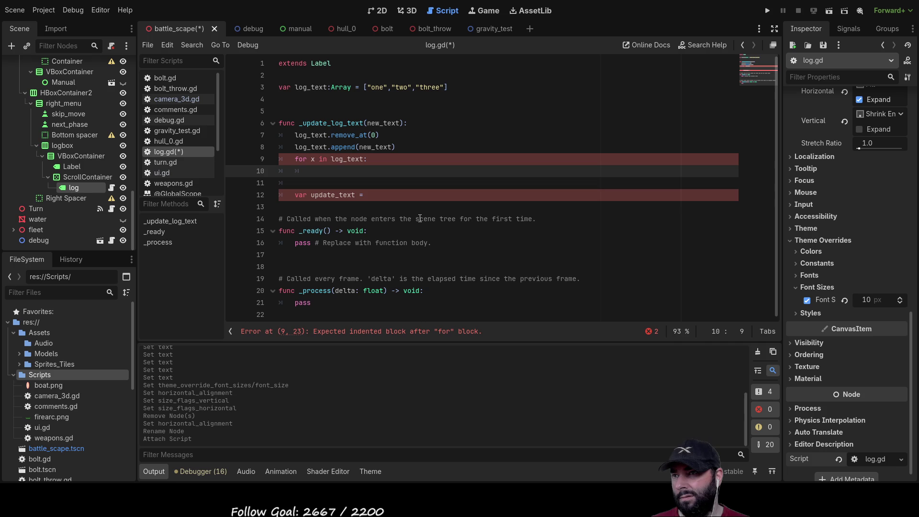
# - Write update_text += "\n"+log_text[x] as the for loop body in _update_log_text
pyautogui.doubleClick(311, 135)
pyautogui.doubleClick(344, 195)
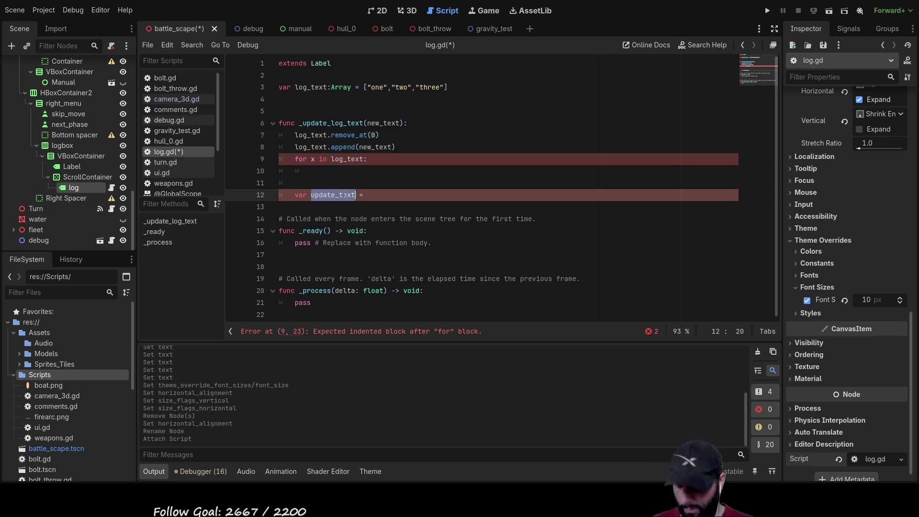
pyautogui.press('Up')
pyautogui.press('Up')
pyautogui.write('update_text')
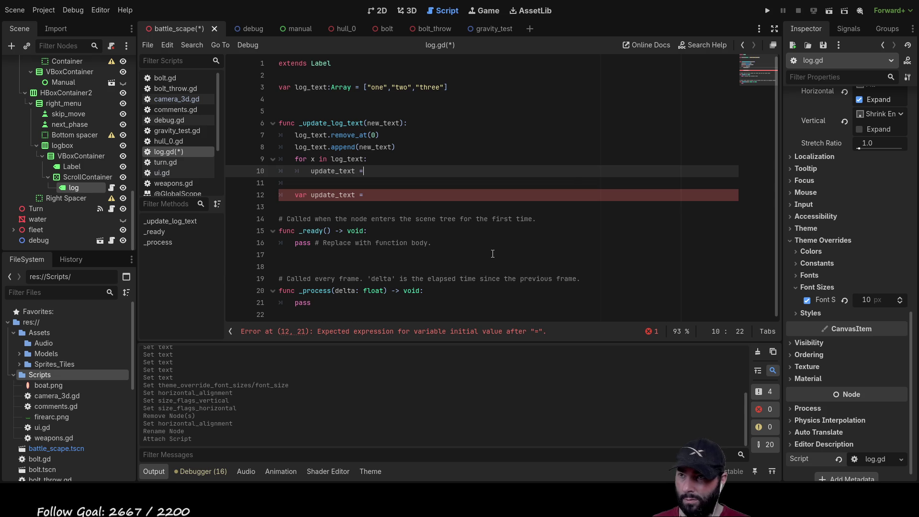
pyautogui.write(' +=')
pyautogui.press('Left')
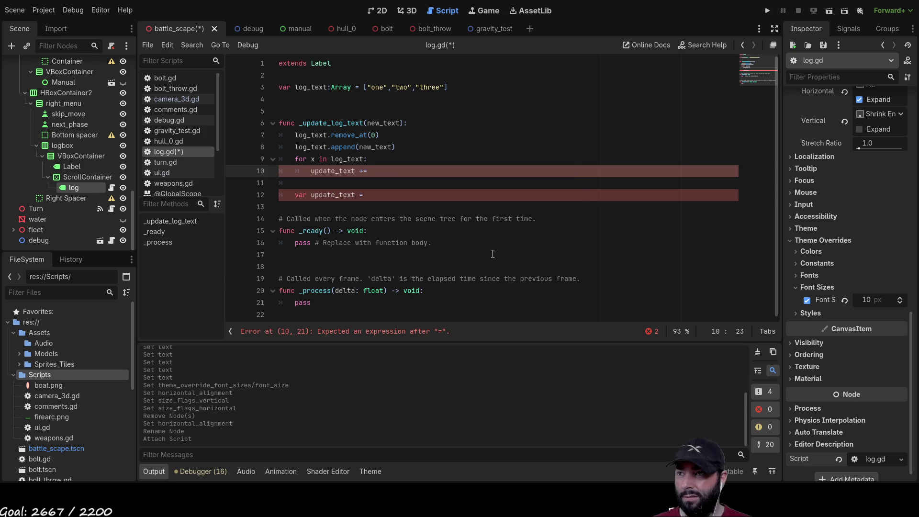
pyautogui.hotkey('ctrl', 'space')
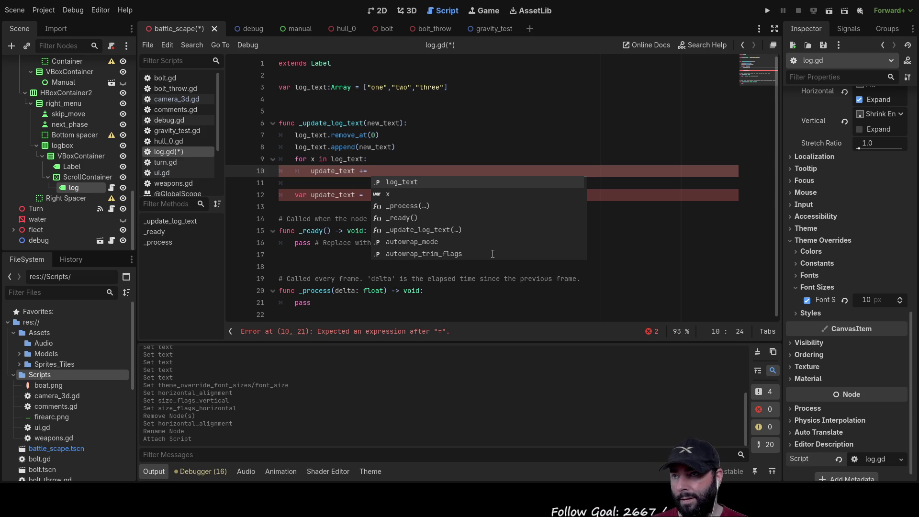
pyautogui.write('"')
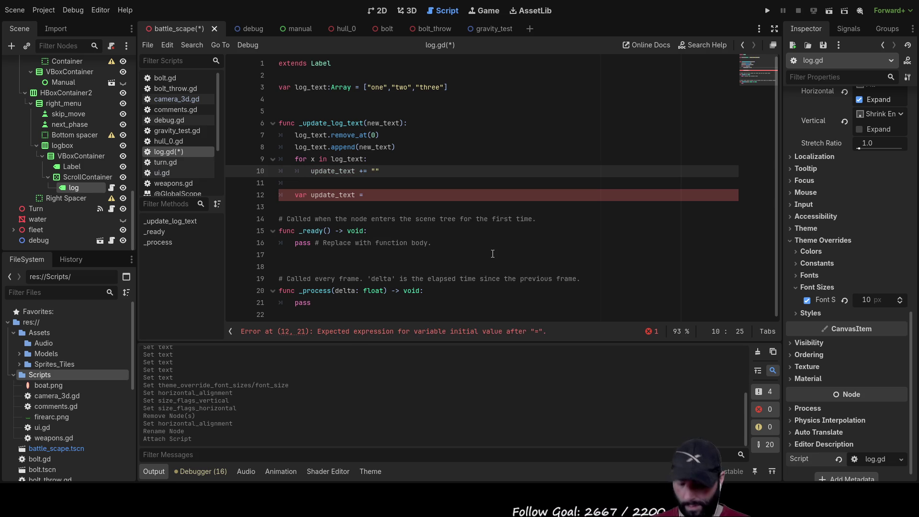
pyautogui.write('/n')
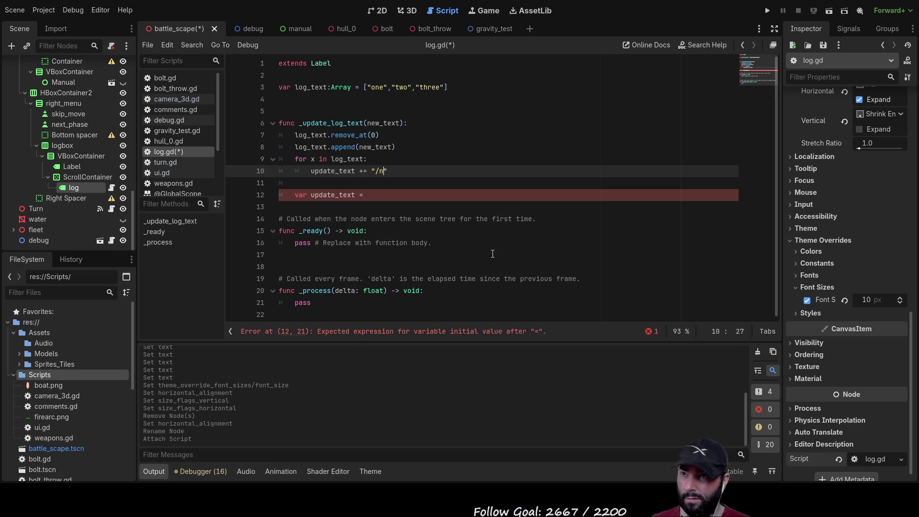
pyautogui.press('Left')
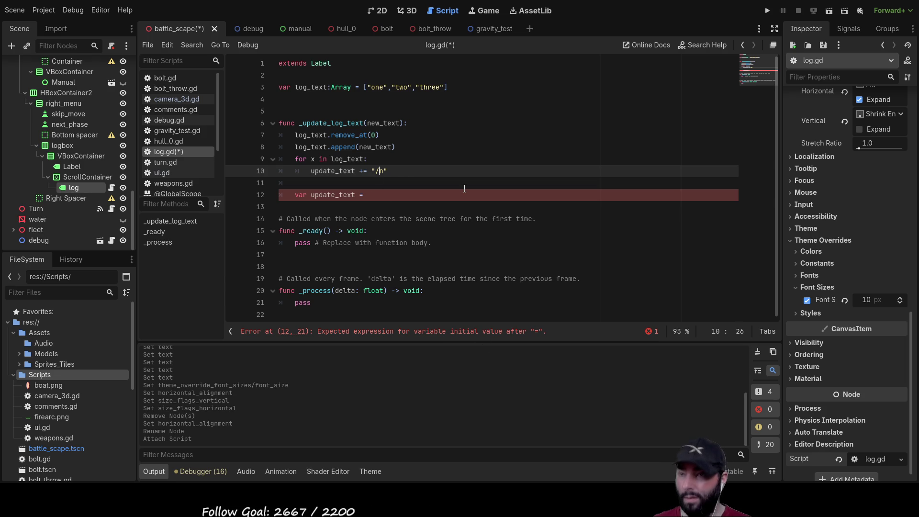
pyautogui.press('End')
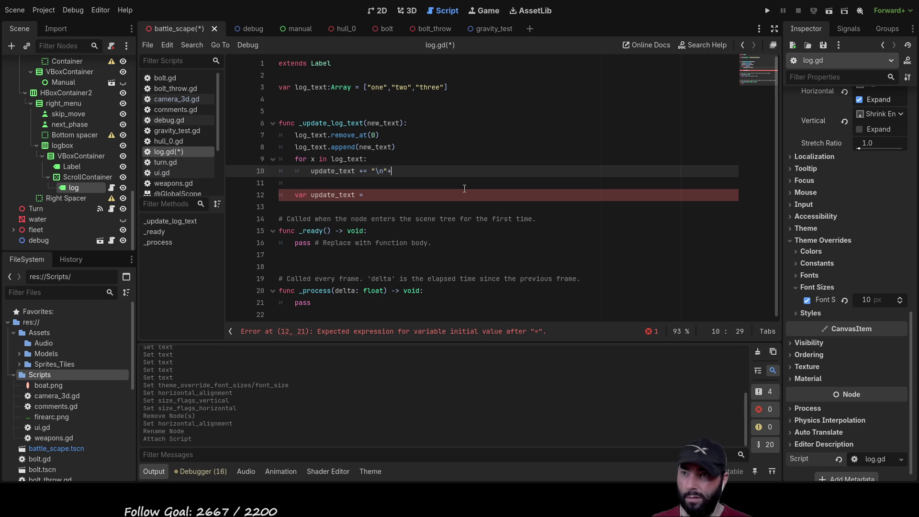
pyautogui.write('+')
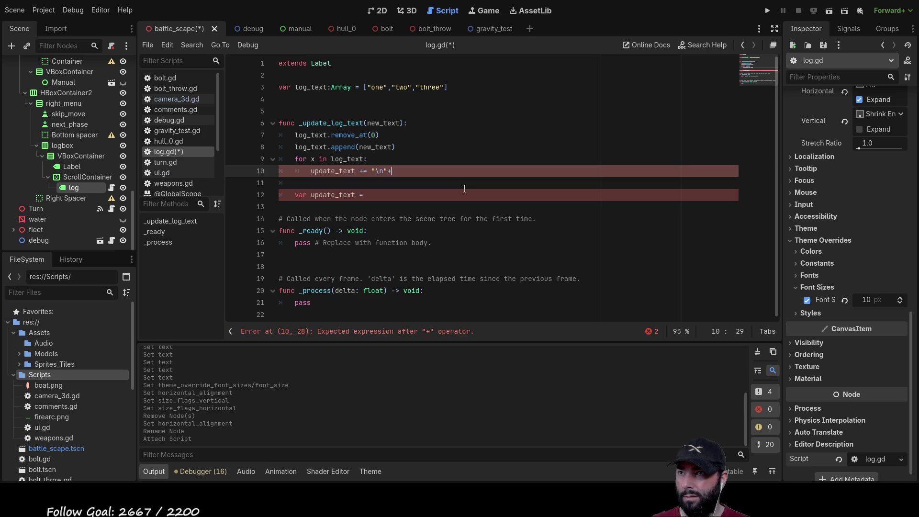
pyautogui.write('log_text[x')
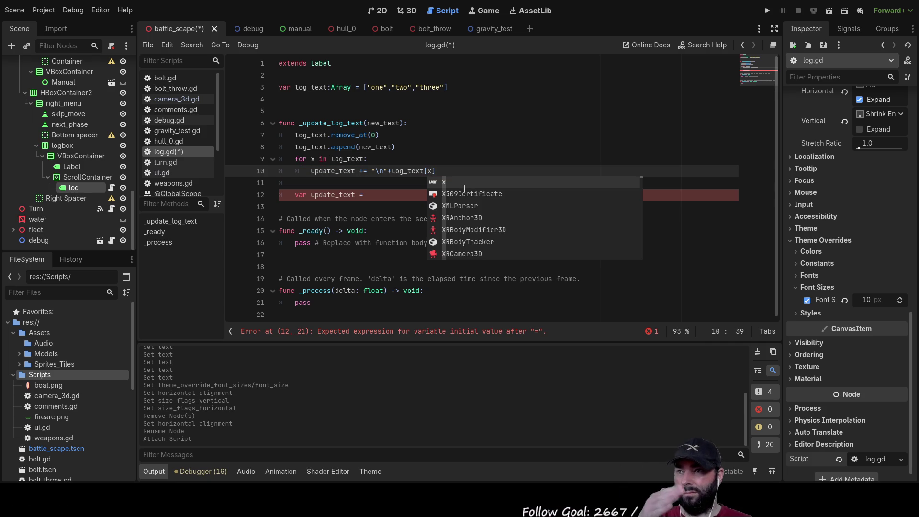
pyautogui.press('Down')
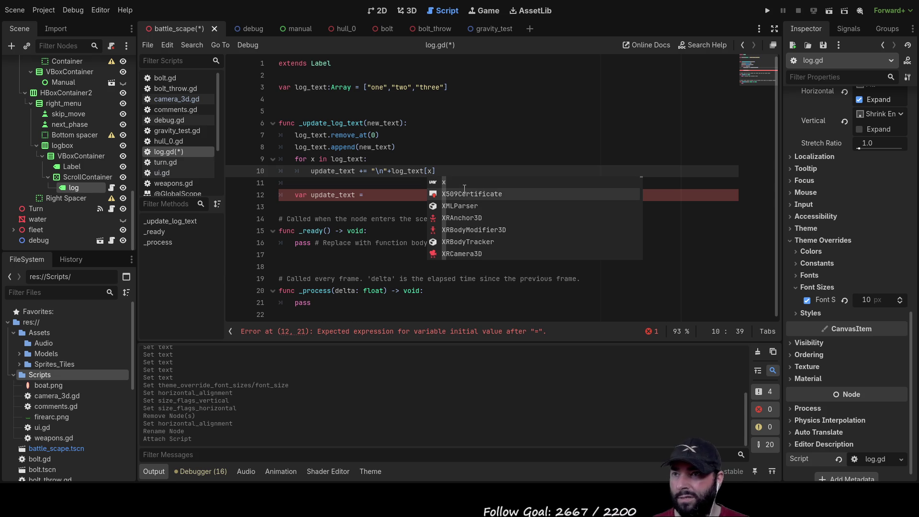
pyautogui.press('Escape')
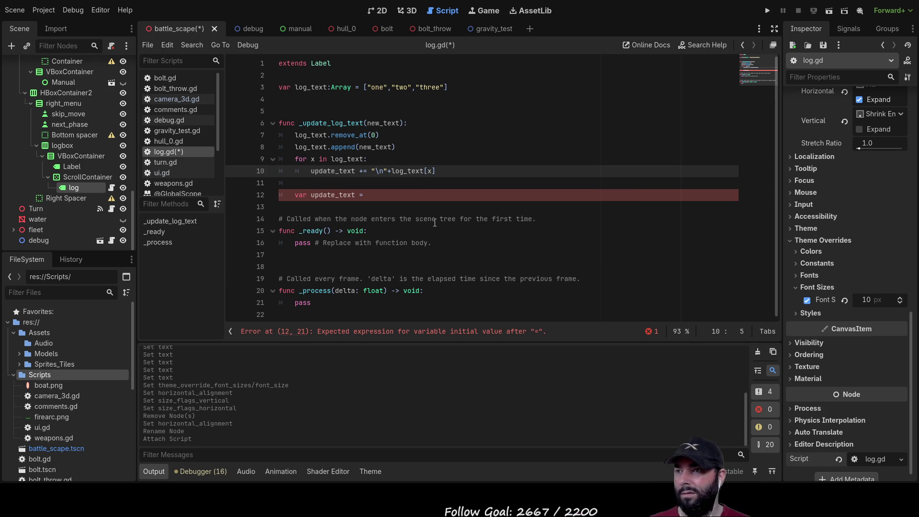
# - Delete the stray update_text declaration line below the loop
pyautogui.press('Down')
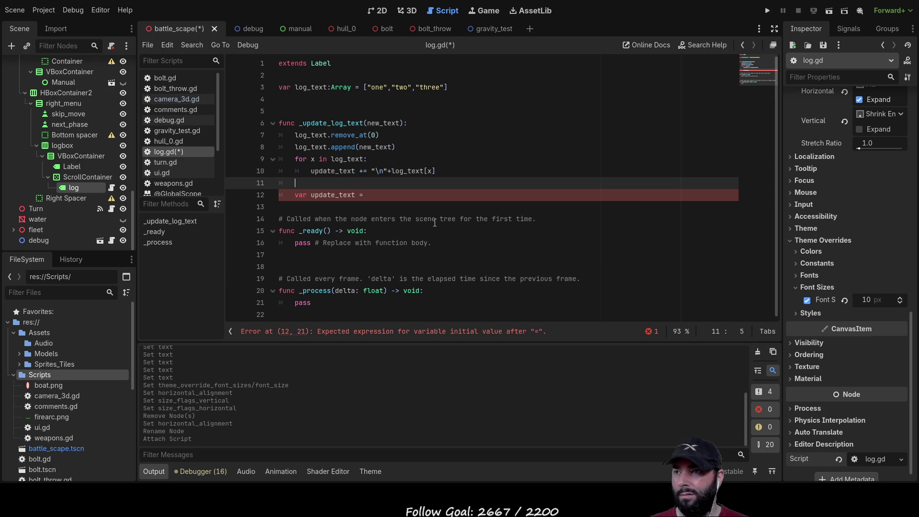
pyautogui.press('Delete')
pyautogui.press('Delete')
pyautogui.press('Delete')
pyautogui.press('Delete')
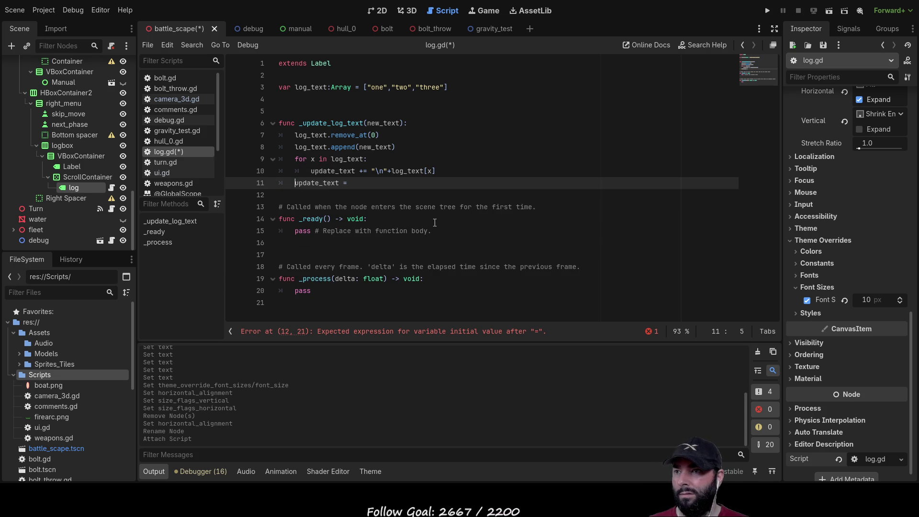
pyautogui.press('Delete')
pyautogui.press('Delete')
pyautogui.press('Delete')
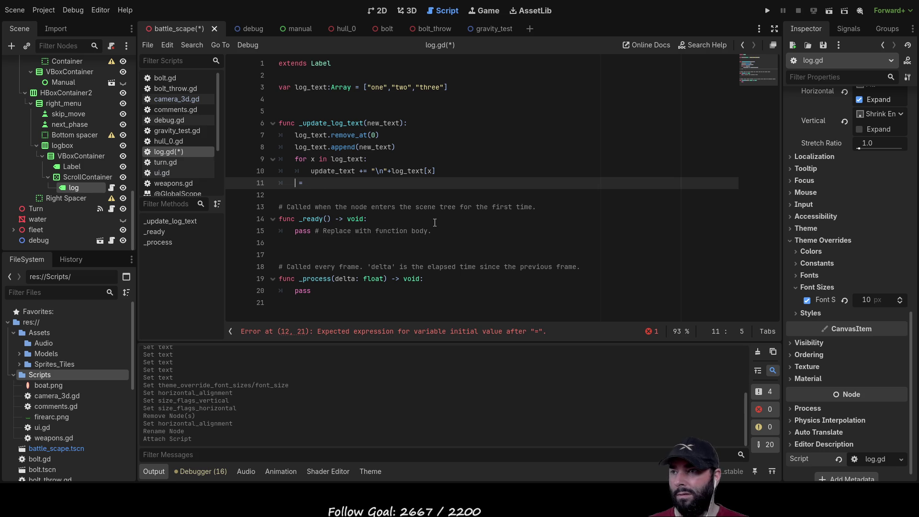
pyautogui.press('Up')
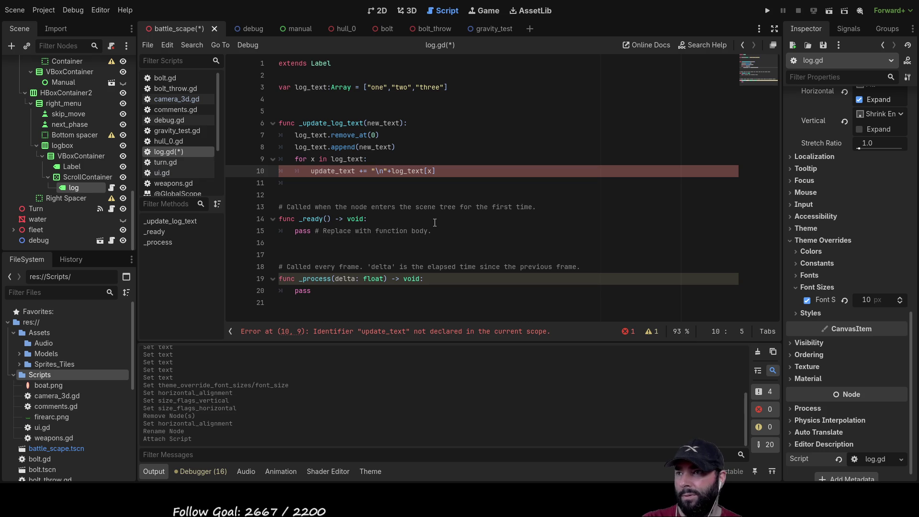
# - Declare var update_text on a new line above the for loop
pyautogui.press('Up')
pyautogui.press('Return')
pyautogui.press('Up')
pyautogui.write('var')
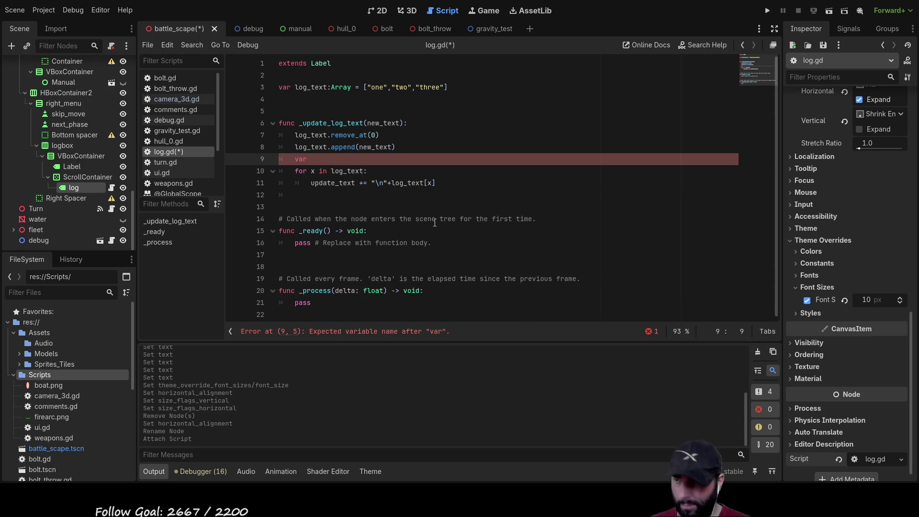
pyautogui.write(' update')
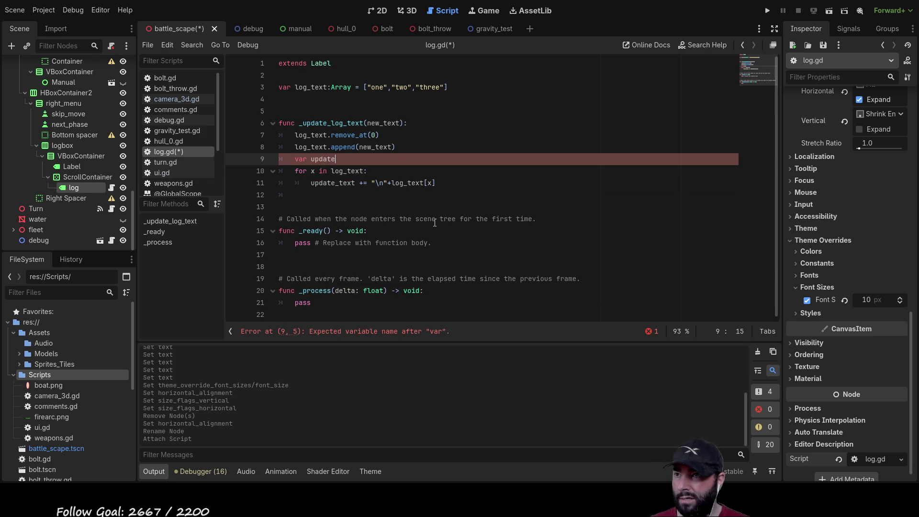
pyautogui.write('_text =')
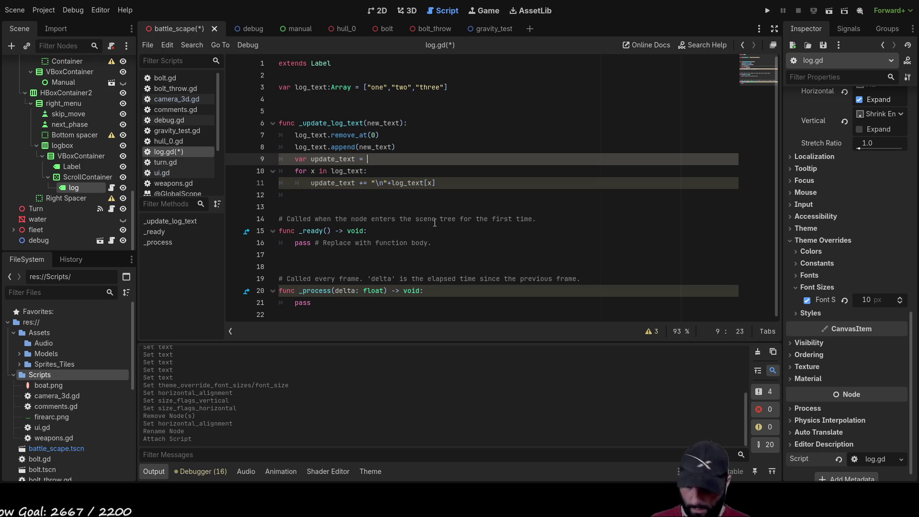
# - Assign text = update_text on the line after the loop
pyautogui.press('Down')
pyautogui.press('Down')
pyautogui.press('Down')
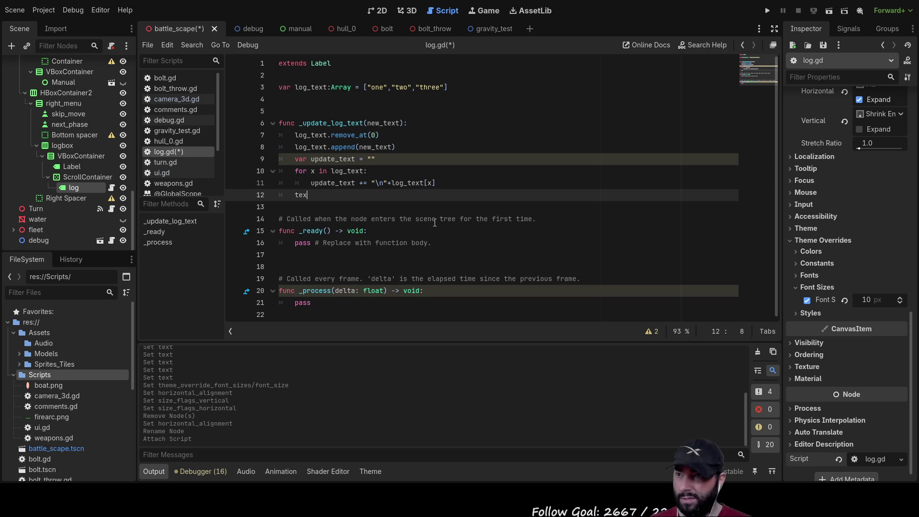
pyautogui.write('t')
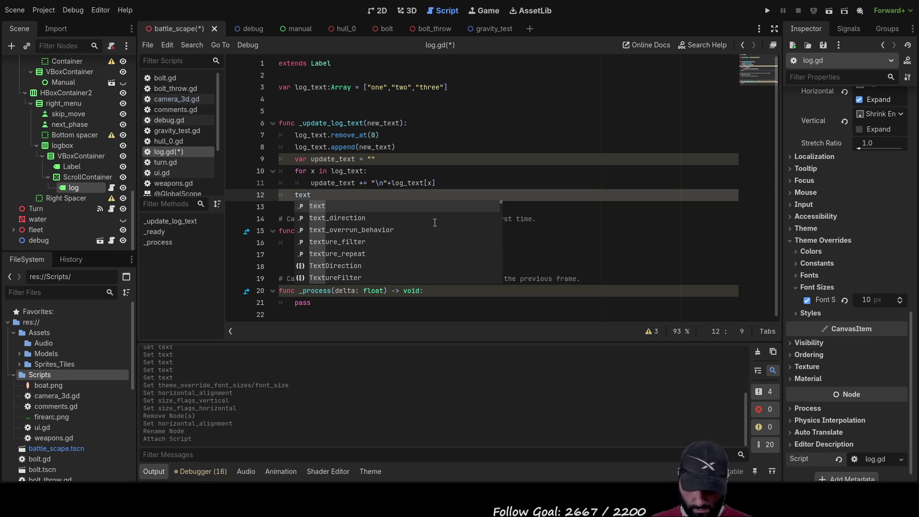
pyautogui.write(' = ')
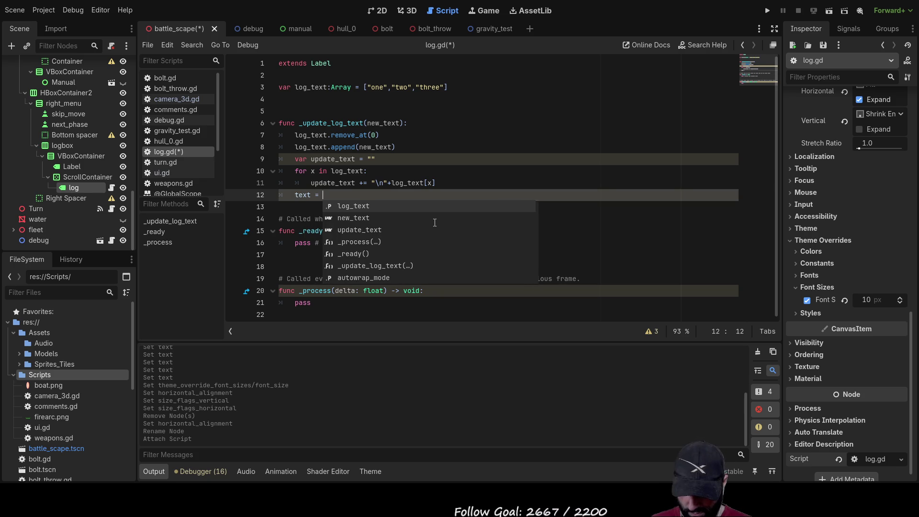
pyautogui.write('up')
pyautogui.press('Return')
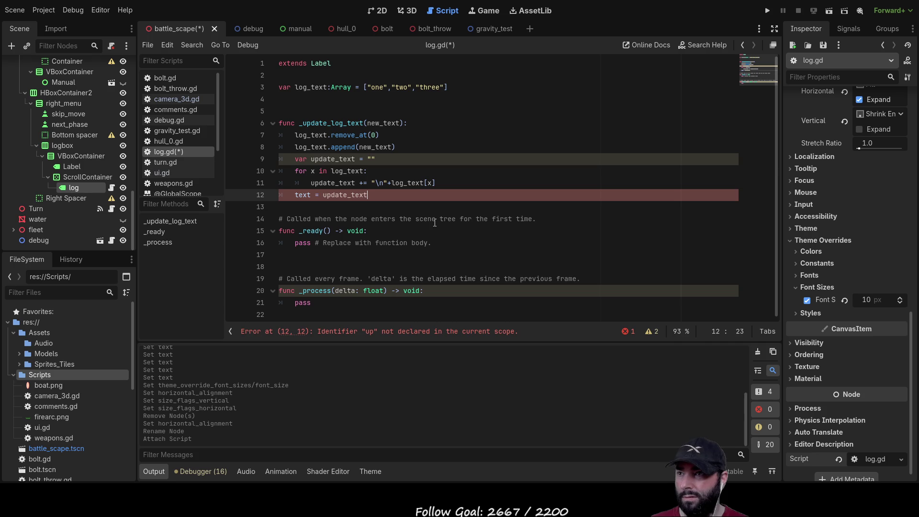
pyautogui.press('Up')
pyautogui.press('Up')
pyautogui.press('Up')
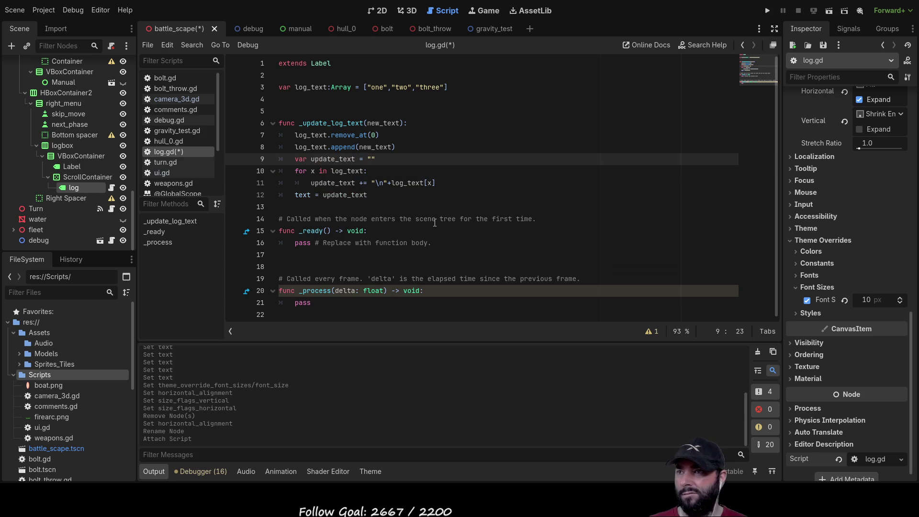
pyautogui.press('Up')
pyautogui.press('Up')
pyautogui.press('Up')
pyautogui.press('Down')
pyautogui.press('Down')
pyautogui.press('Down')
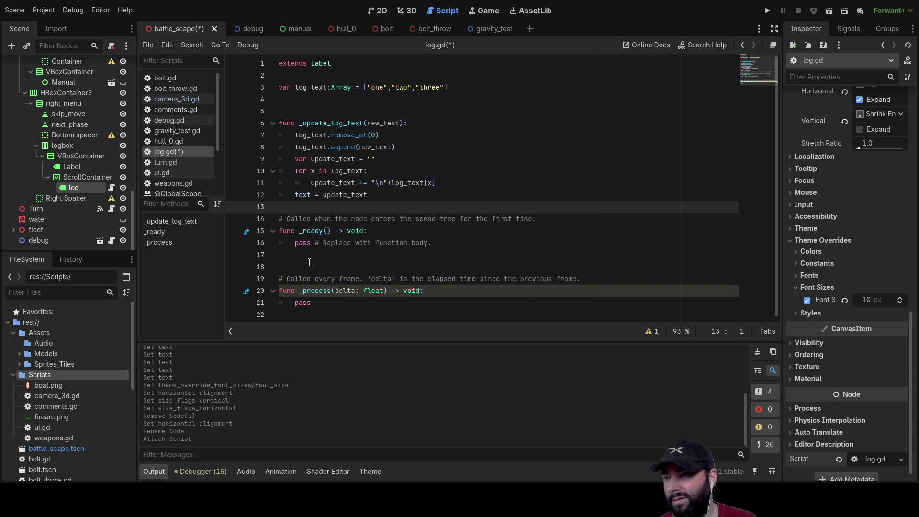
pyautogui.click(298, 320)
# - Add blank lines at the end of log.gd and switch to the battle_scape scene view
pyautogui.press('Return')
pyautogui.press('Return')
pyautogui.press('Return')
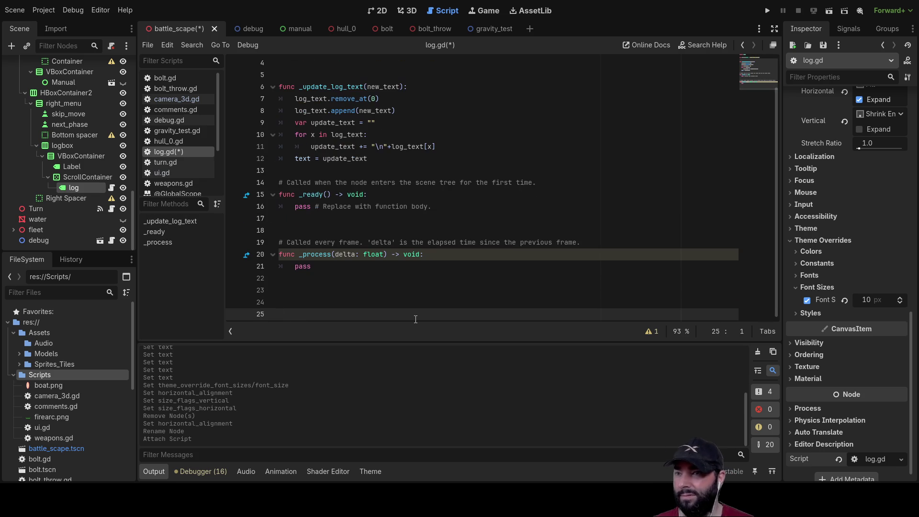
pyautogui.scroll(5, 121, 146)
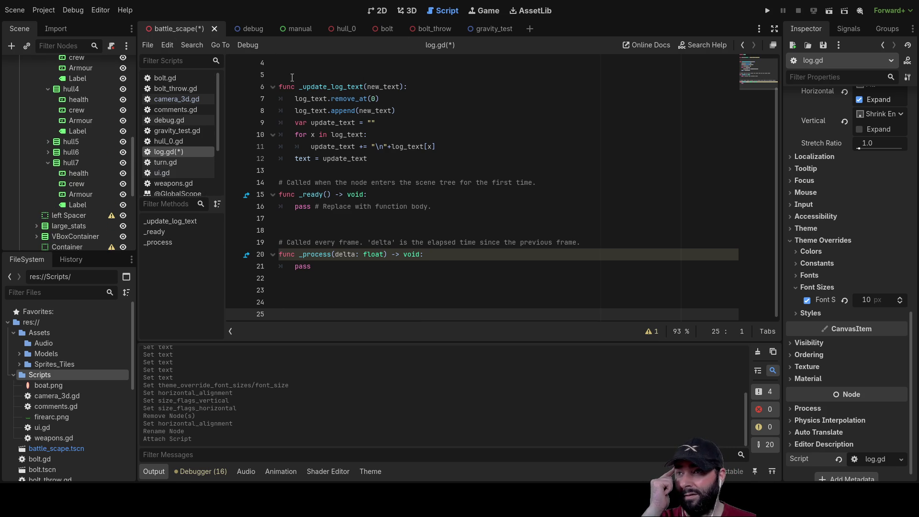
pyautogui.click(382, 10)
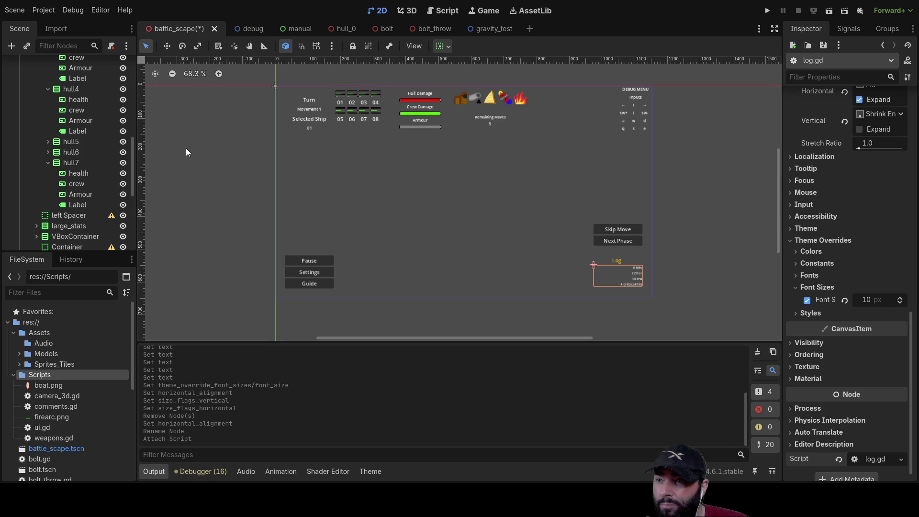
pyautogui.scroll(10, 80, 204)
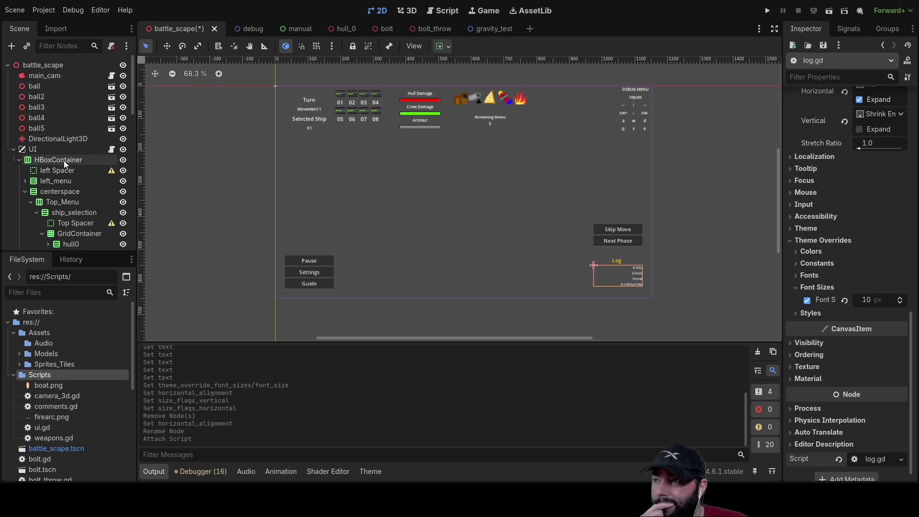
# - Collapse the UI node, expand the fleet node, and frame the 3D view on hull0
pyautogui.click(13, 149)
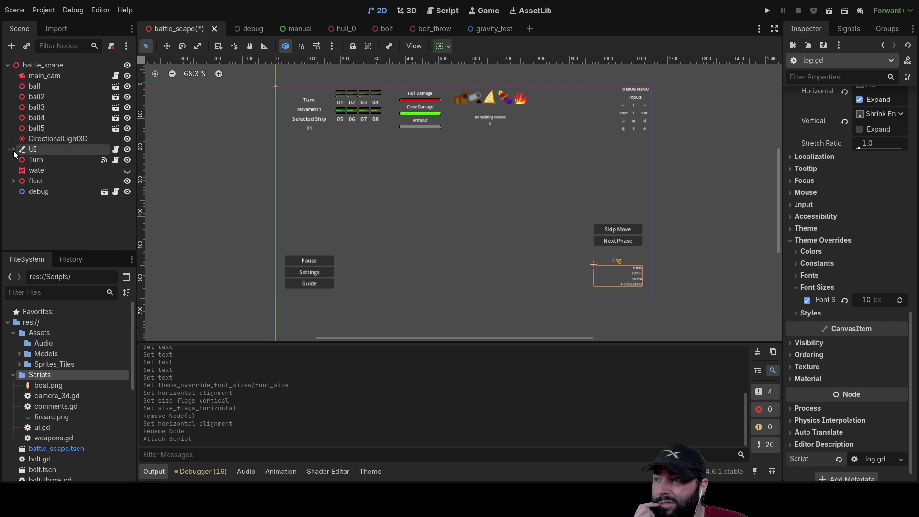
pyautogui.click(12, 180)
pyautogui.click(13, 181)
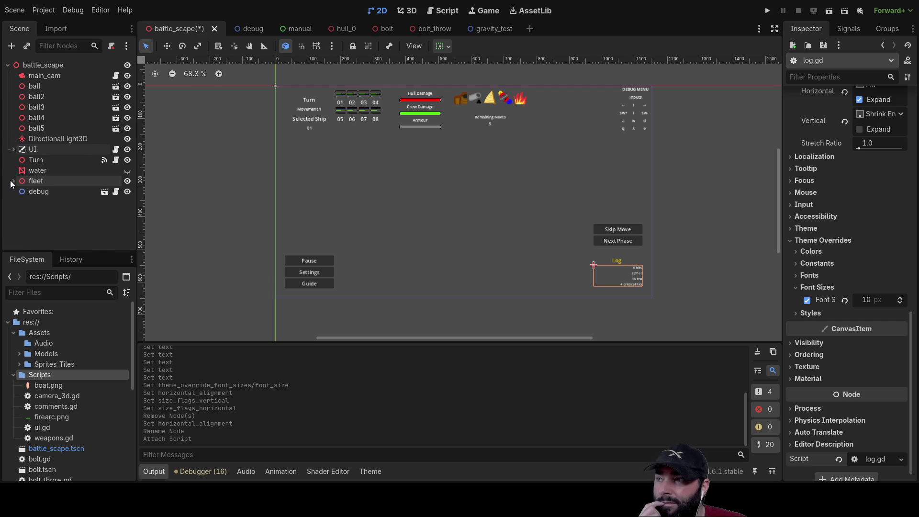
pyautogui.click(13, 180)
pyautogui.click(43, 192)
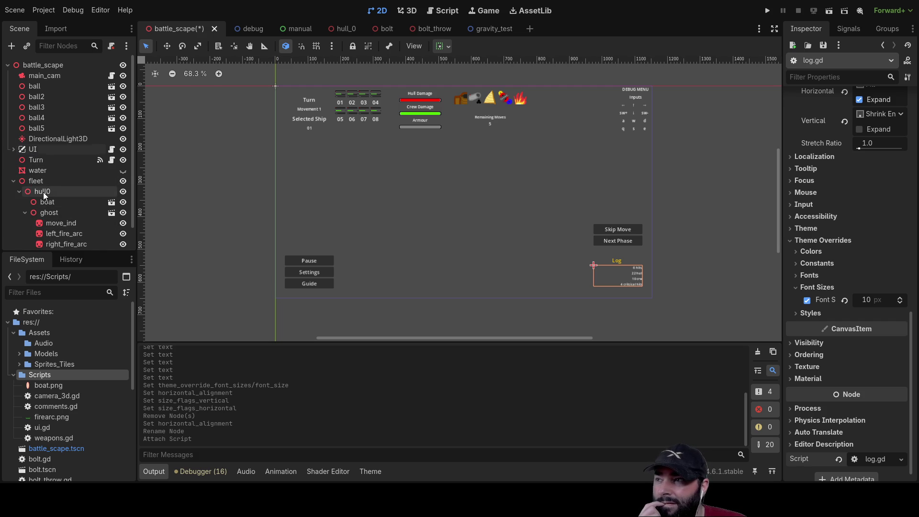
pyautogui.click(19, 191)
pyautogui.doubleClick(19, 192)
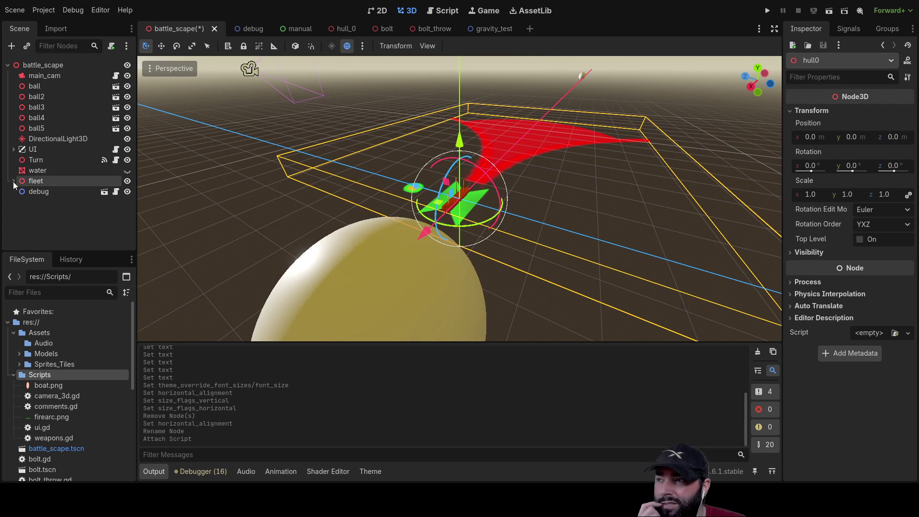
# - Inspect the bolt_throw, bolt and hull_0 scenes, orbiting around each model
pyautogui.click(436, 28)
pyautogui.scroll(-3, 513, 170)
pyautogui.moveTo(513, 171)
pyautogui.mouseDown()
pyautogui.moveTo(517, 159)
pyautogui.moveTo(379, 162)
pyautogui.moveTo(340, 114)
pyautogui.moveTo(524, 185)
pyautogui.mouseUp()
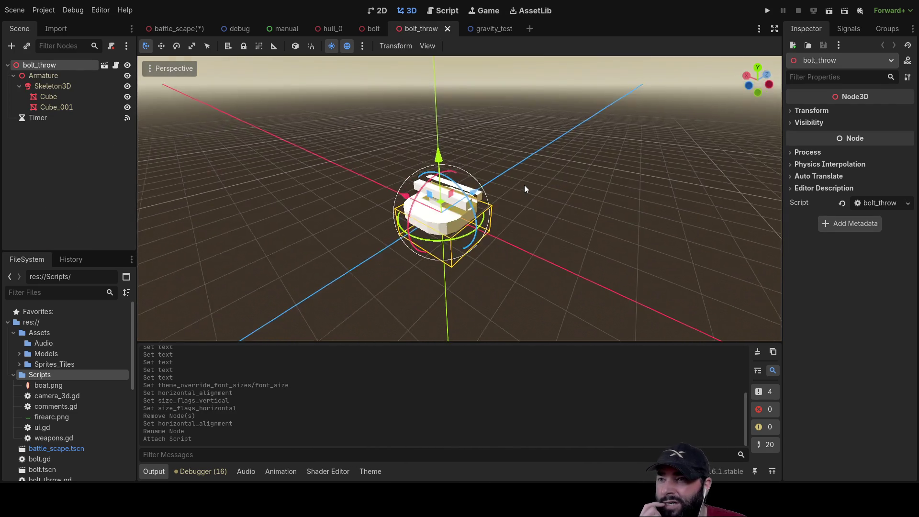
pyautogui.scroll(5, 524, 187)
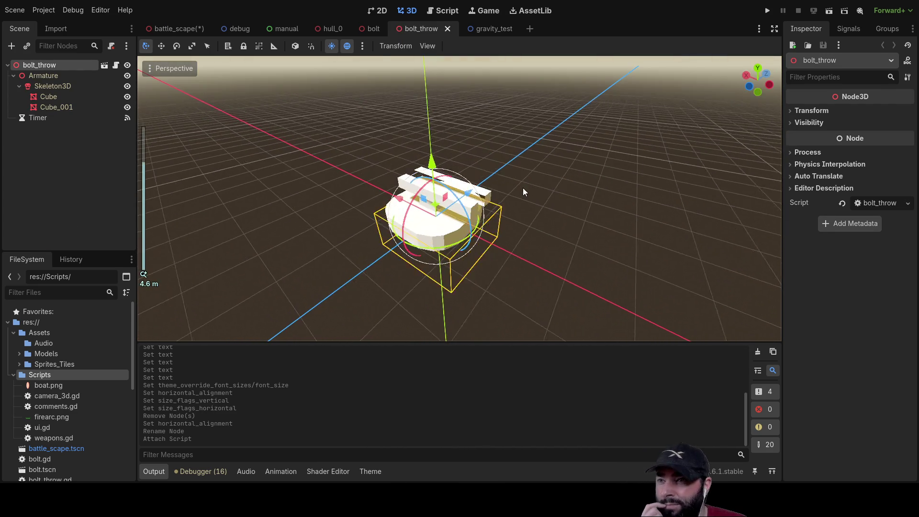
pyautogui.click(373, 30)
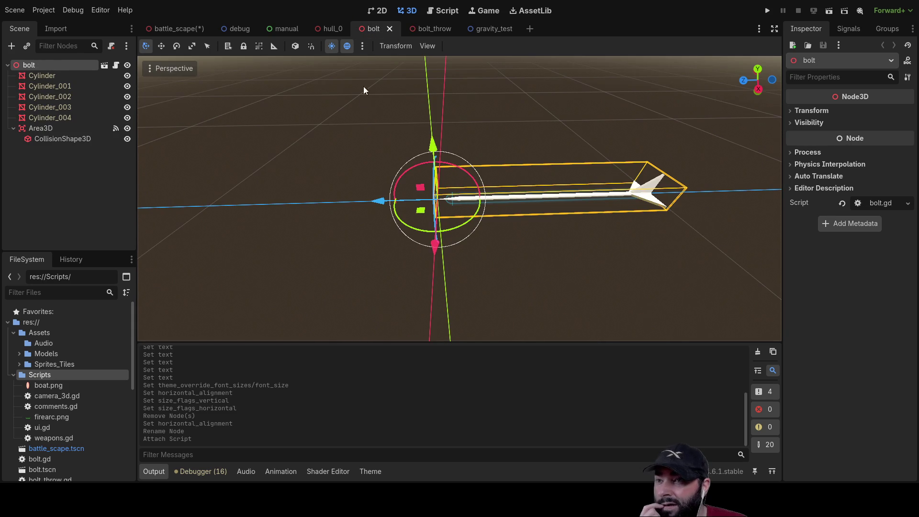
pyautogui.moveTo(604, 166)
pyautogui.mouseDown()
pyautogui.moveTo(514, 124)
pyautogui.moveTo(401, 108)
pyautogui.moveTo(480, 110)
pyautogui.moveTo(443, 82)
pyautogui.mouseUp()
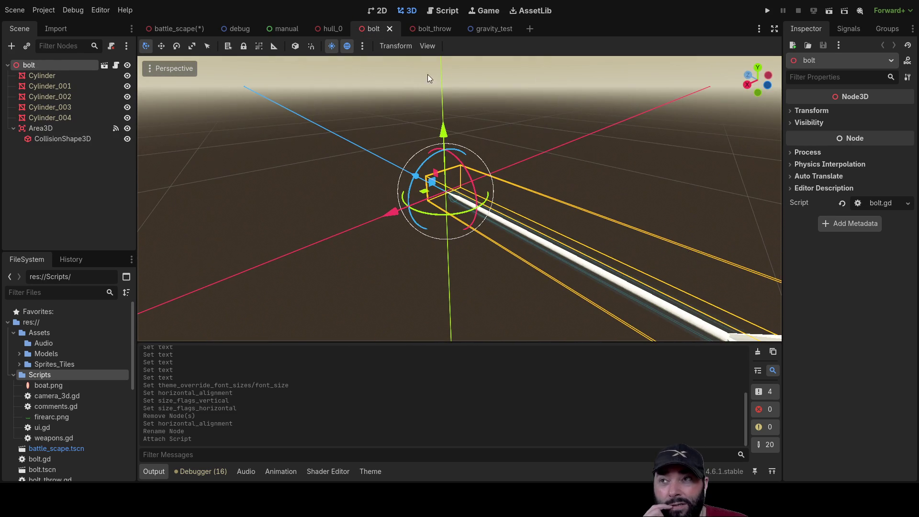
pyautogui.click(325, 28)
pyautogui.scroll(-6, 361, 199)
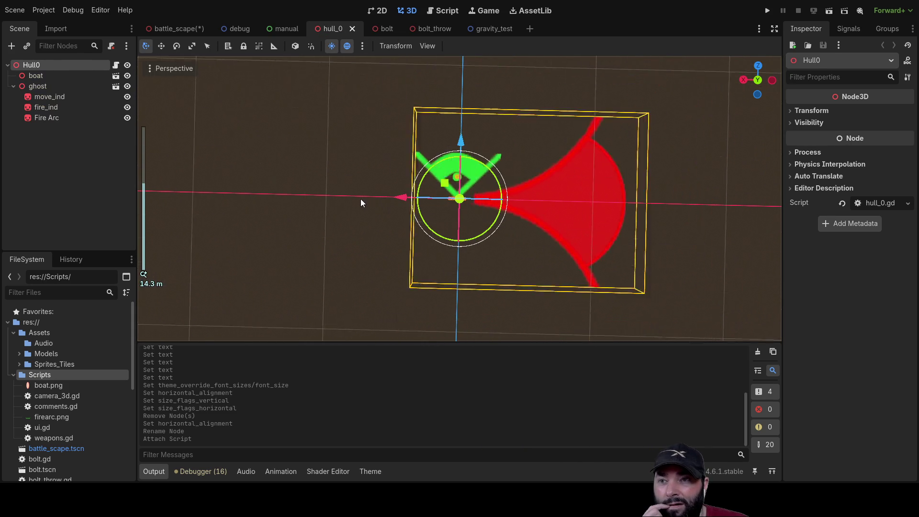
pyautogui.moveTo(357, 201)
pyautogui.mouseDown()
pyautogui.moveTo(389, 131)
pyautogui.moveTo(469, 178)
pyautogui.mouseUp()
pyautogui.scroll(10, 603, 187)
pyautogui.moveTo(603, 187)
pyautogui.mouseDown()
pyautogui.moveTo(514, 203)
pyautogui.moveTo(569, 183)
pyautogui.moveTo(561, 200)
pyautogui.moveTo(548, 191)
pyautogui.moveTo(562, 249)
pyautogui.moveTo(558, 226)
pyautogui.mouseUp()
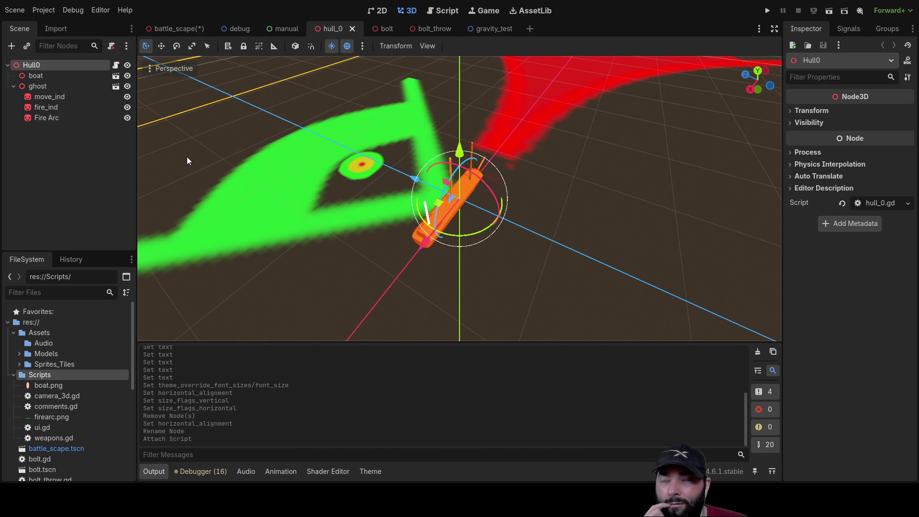
# - Check the manual and debug scenes, return to battle_scape, select Turn and open the Script workspace
pyautogui.click(287, 28)
pyautogui.click(244, 30)
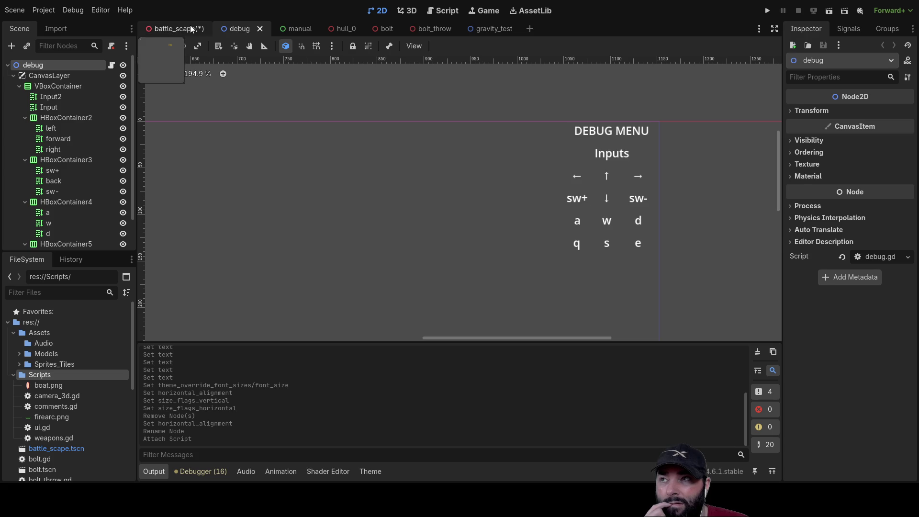
pyautogui.click(192, 27)
pyautogui.scroll(-5, 478, 243)
pyautogui.moveTo(479, 242); pyautogui.dragTo(633, 197)
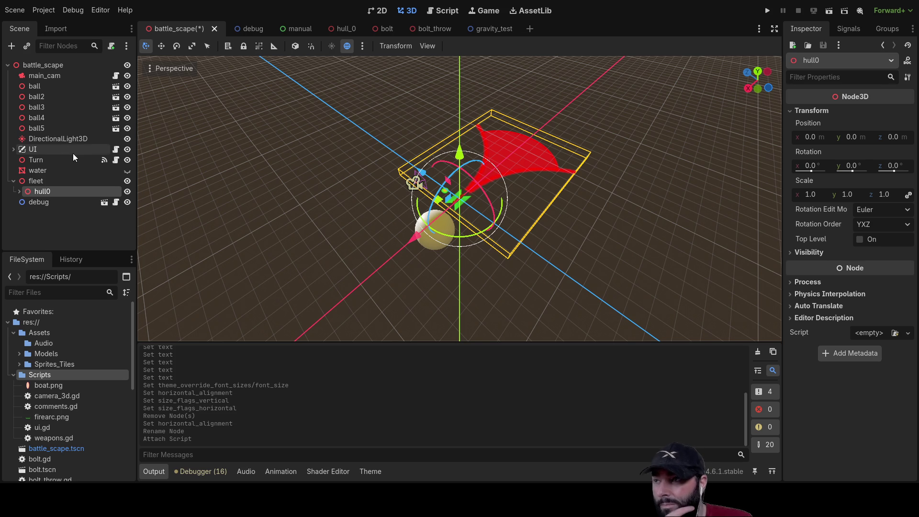
pyautogui.click(50, 160)
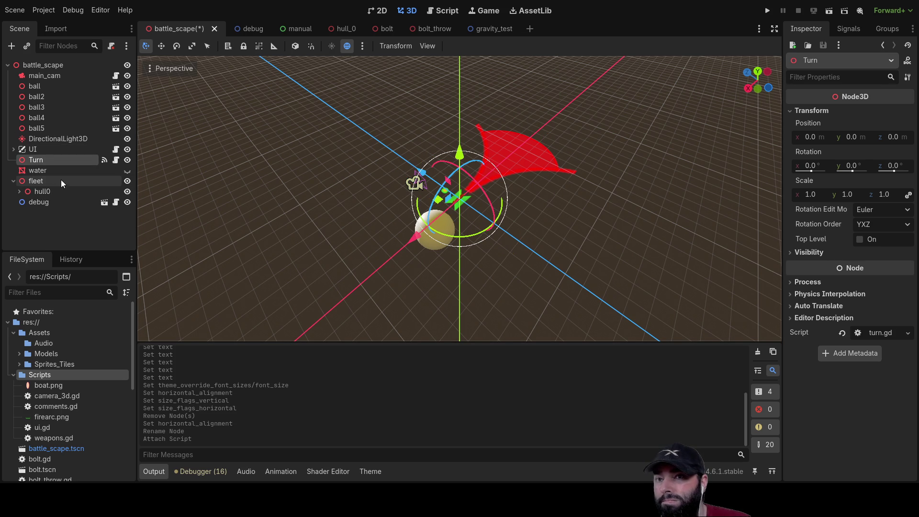
pyautogui.click(442, 11)
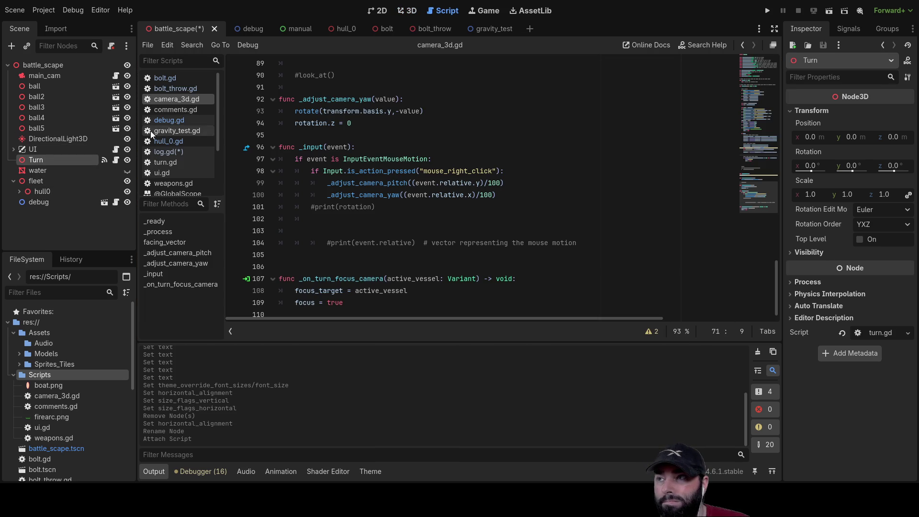
# - Open turn.gd and scroll through the script
pyautogui.click(171, 163)
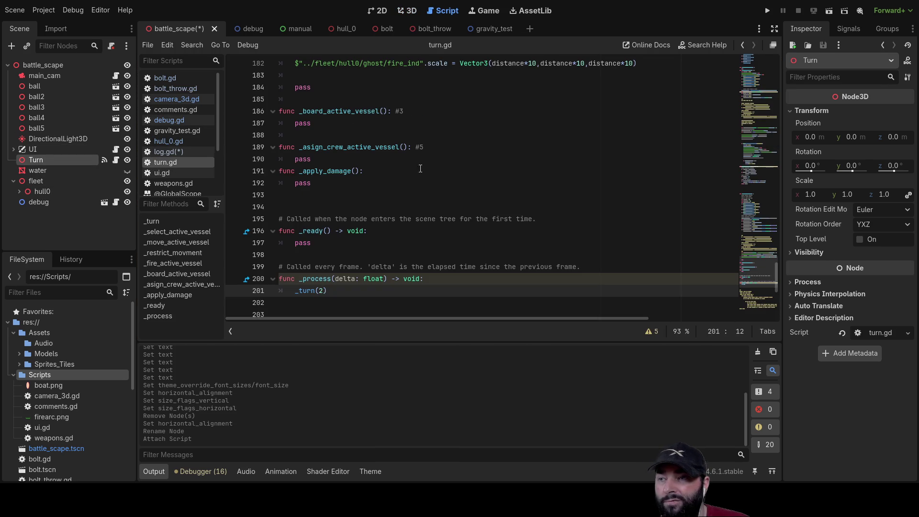
pyautogui.scroll(-7, 428, 171)
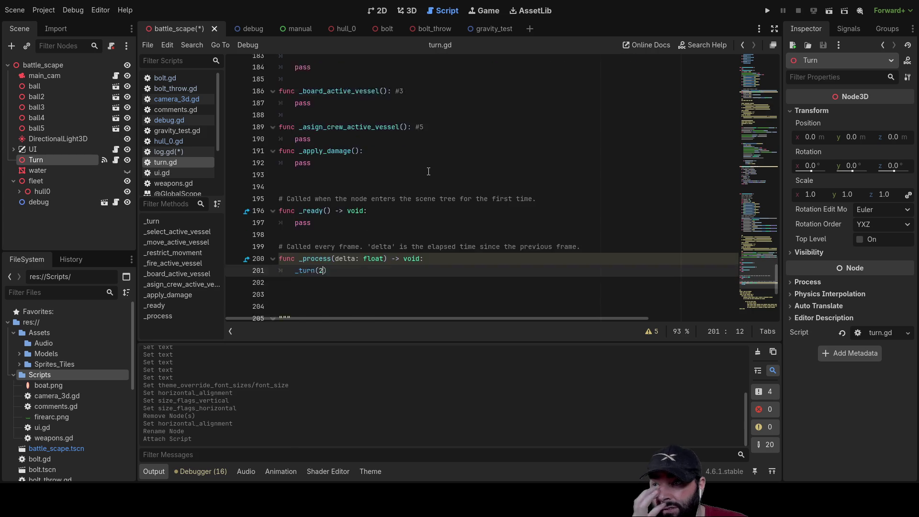
pyautogui.scroll(5, 420, 204)
pyautogui.scroll(20, 419, 204)
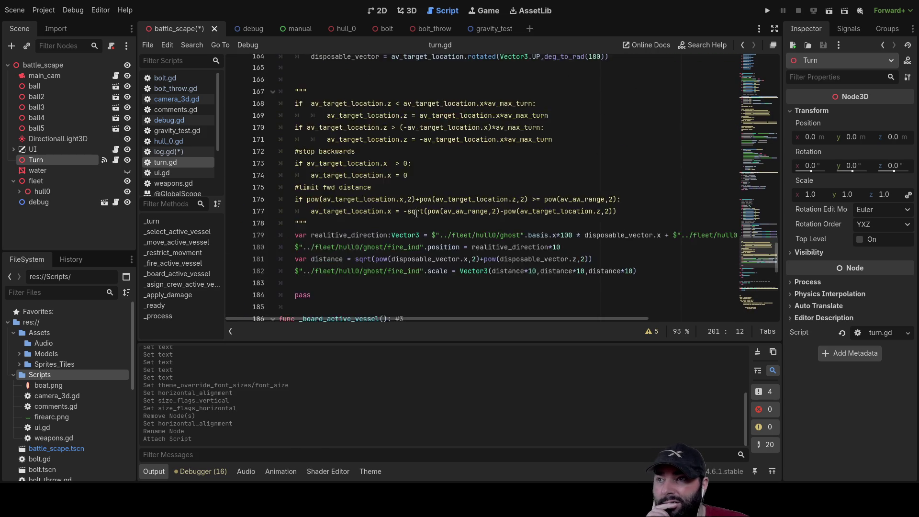
pyautogui.scroll(9, 416, 213)
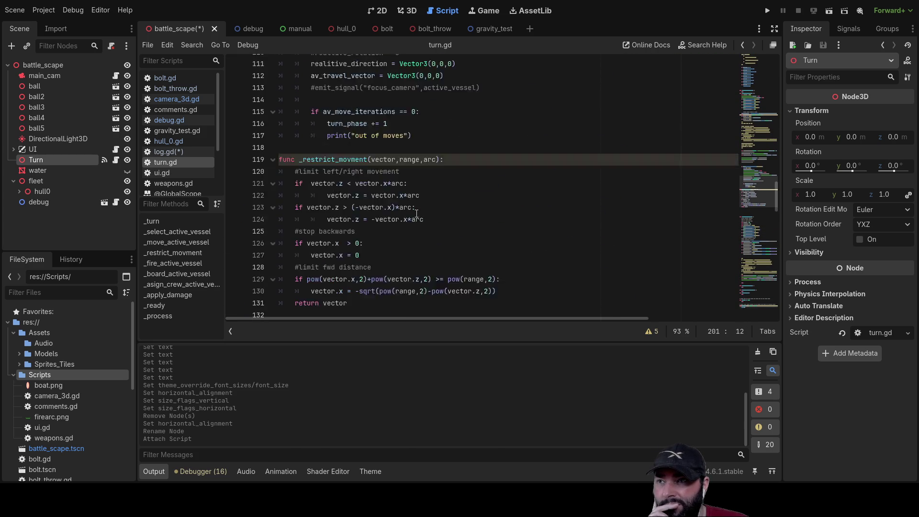
pyautogui.scroll(20, 417, 214)
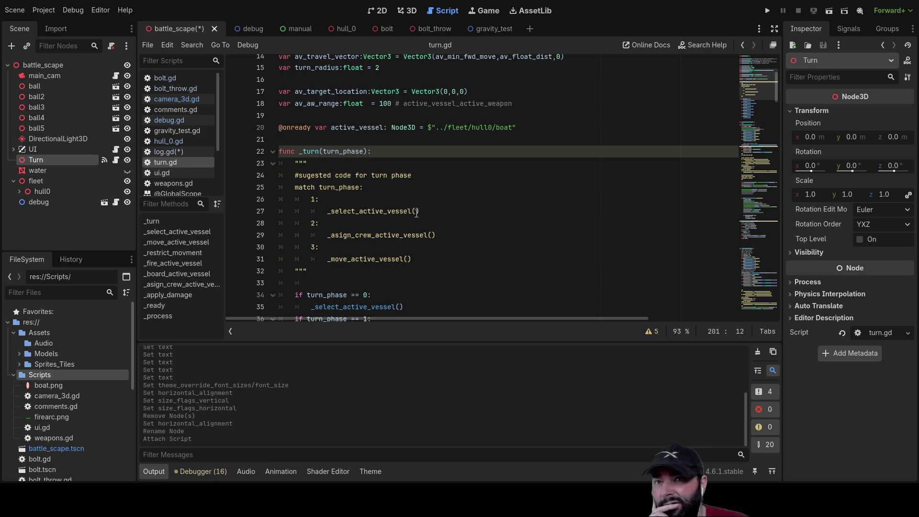
pyautogui.scroll(4, 416, 213)
pyautogui.scroll(-14, 416, 213)
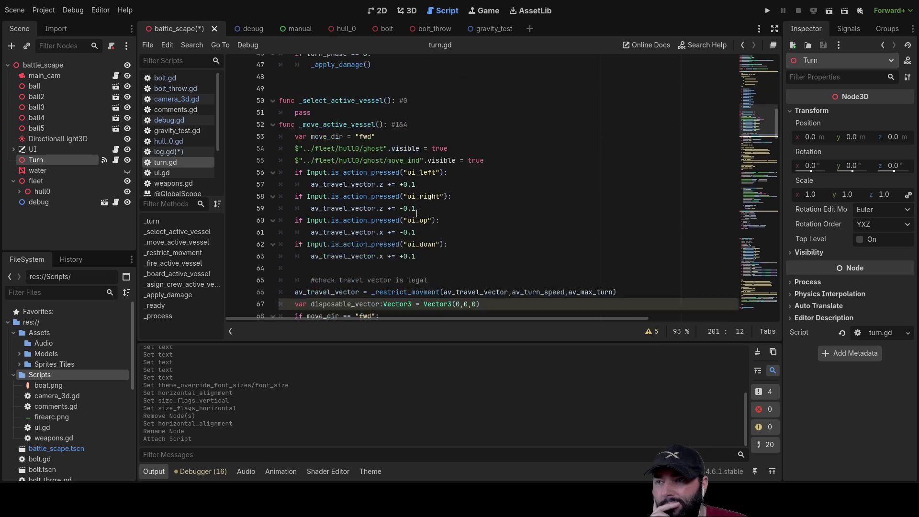
pyautogui.scroll(-2, 416, 213)
pyautogui.scroll(-20, 416, 213)
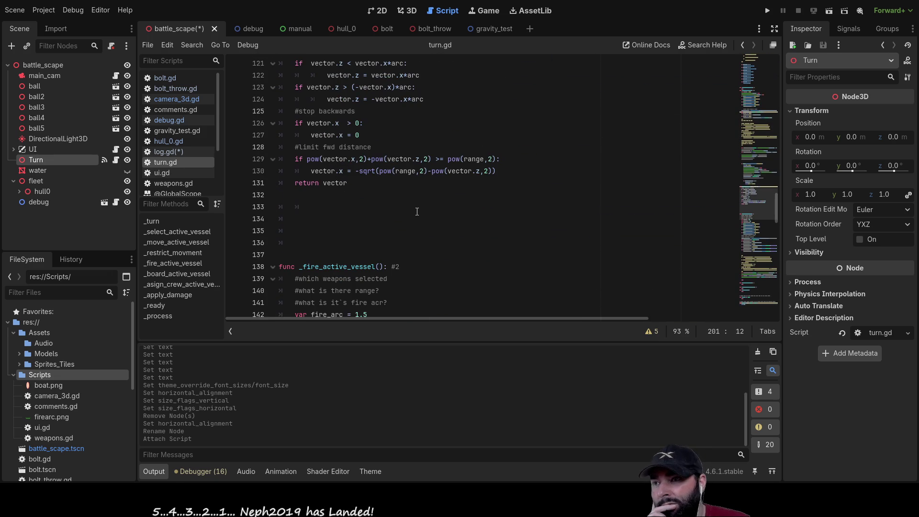
pyautogui.scroll(-4, 416, 212)
pyautogui.scroll(-15, 417, 212)
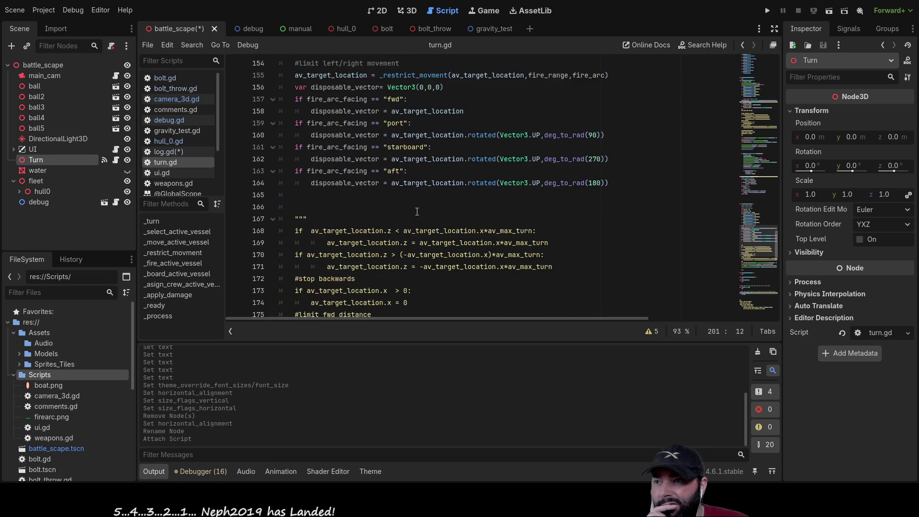
pyautogui.scroll(-6, 419, 210)
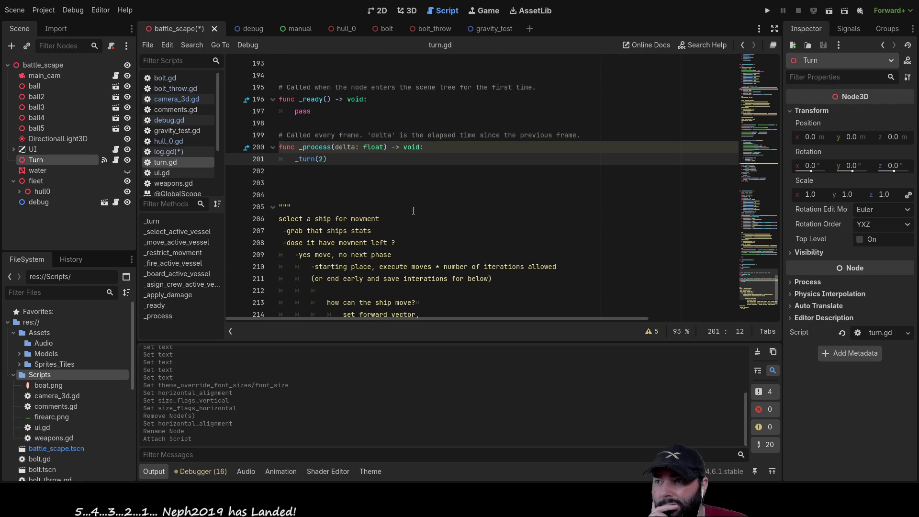
# - Change the turn(2) call to _turn(2) and review the turn_phase checks, selecting _select_active_vessel
pyautogui.click(296, 160)
pyautogui.write('_')
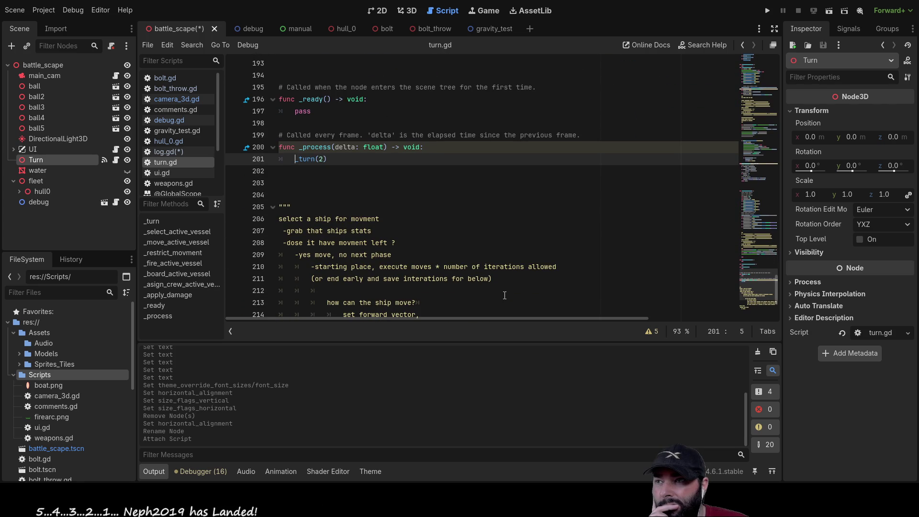
pyautogui.doubleClick(308, 159)
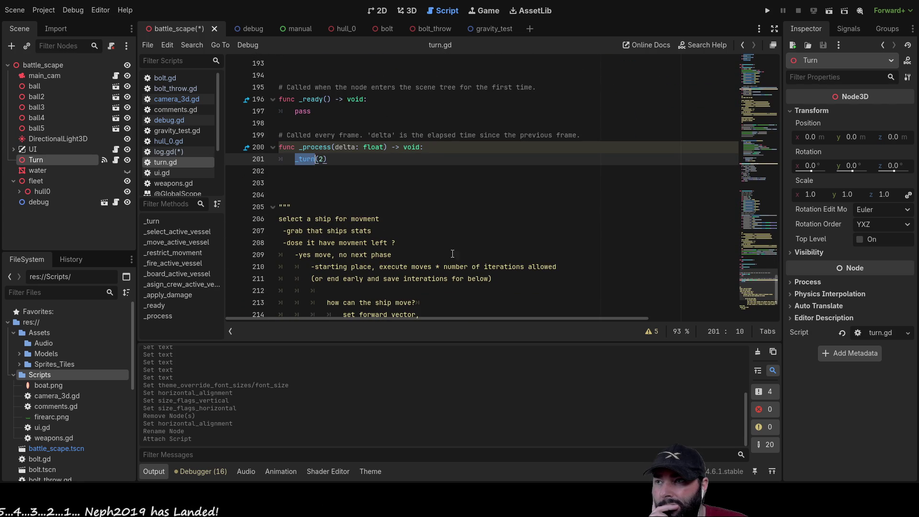
pyautogui.scroll(7, 524, 277)
pyautogui.scroll(20, 524, 278)
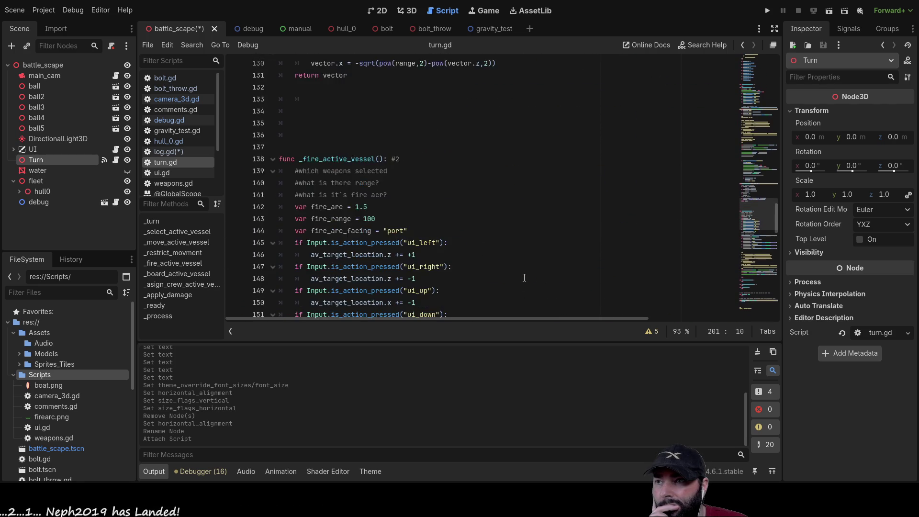
pyautogui.scroll(19, 525, 277)
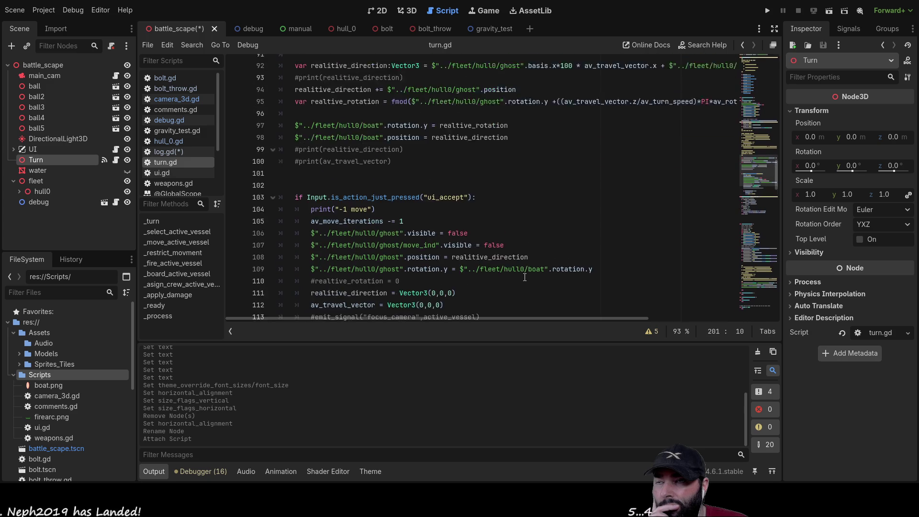
pyautogui.scroll(12, 524, 277)
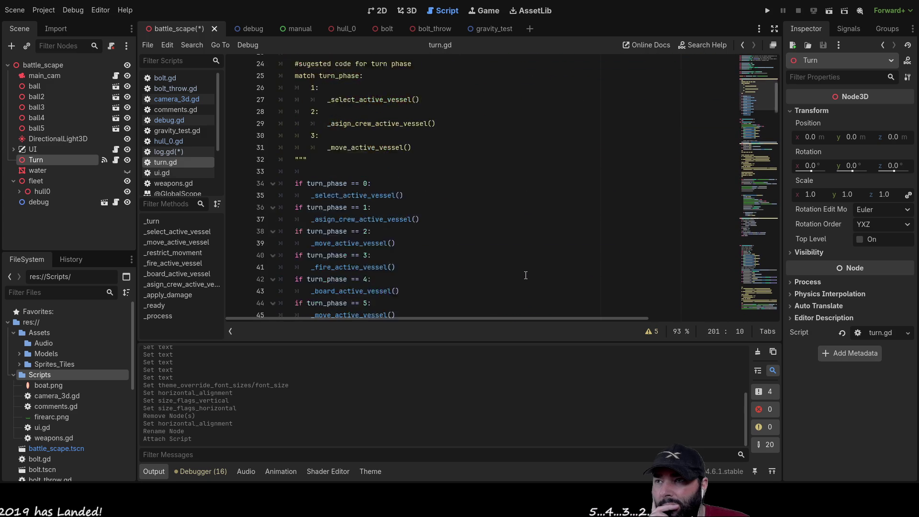
pyautogui.scroll(-1, 526, 275)
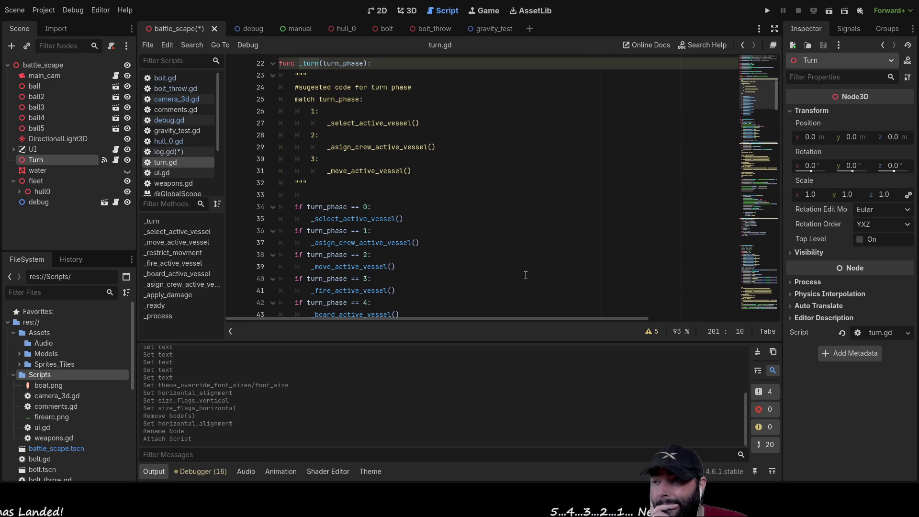
pyautogui.scroll(-3, 525, 275)
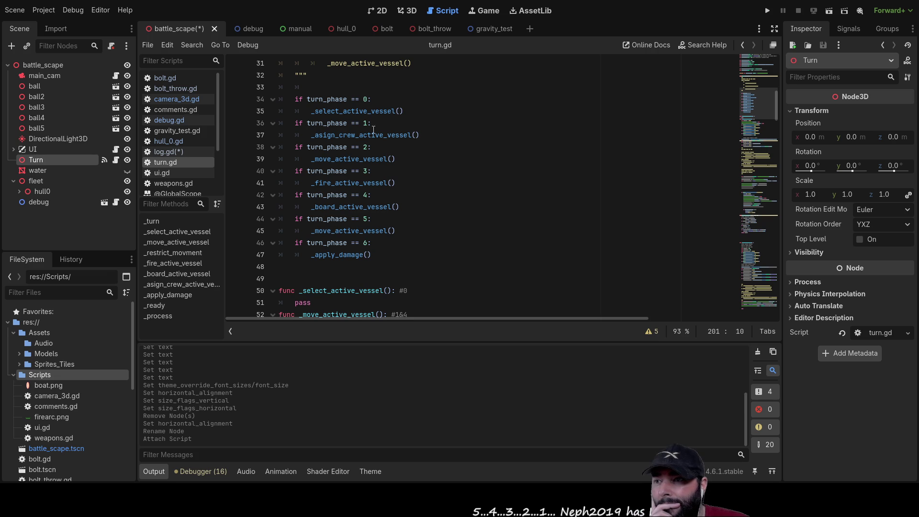
pyautogui.scroll(5, 368, 159)
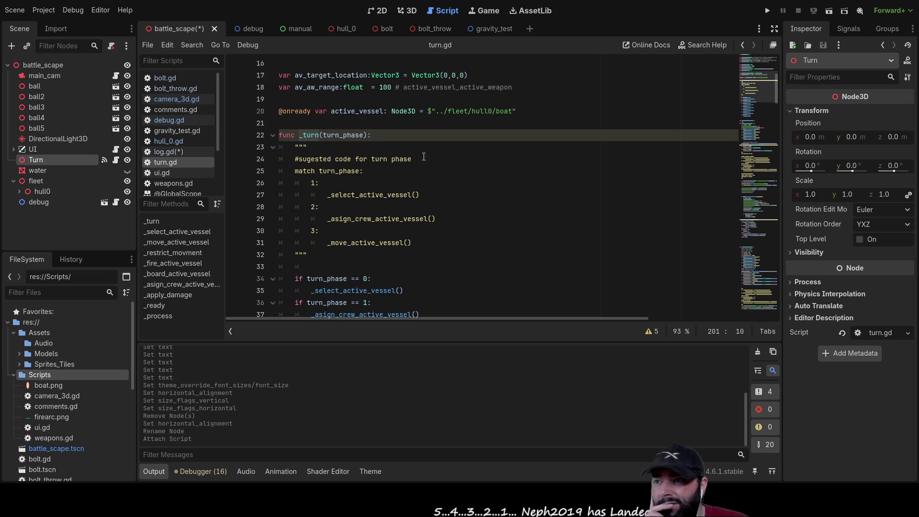
pyautogui.scroll(-4, 423, 155)
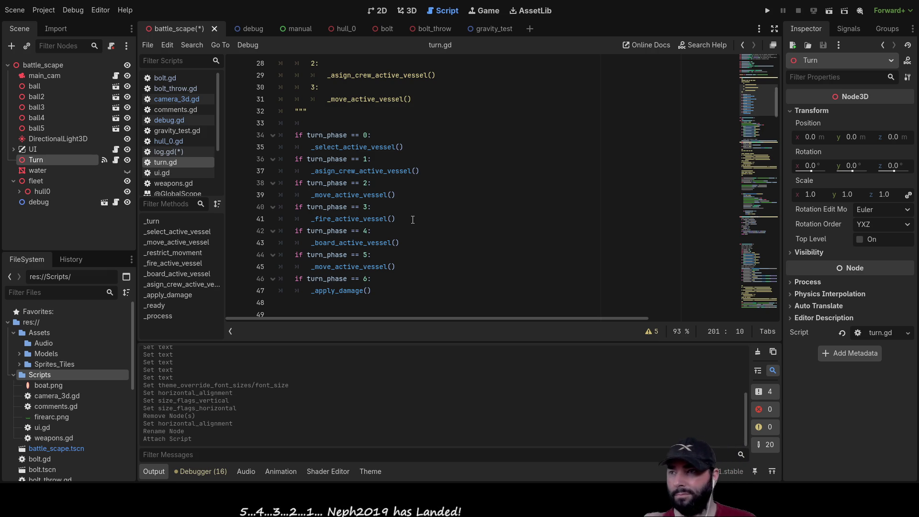
pyautogui.doubleClick(354, 147)
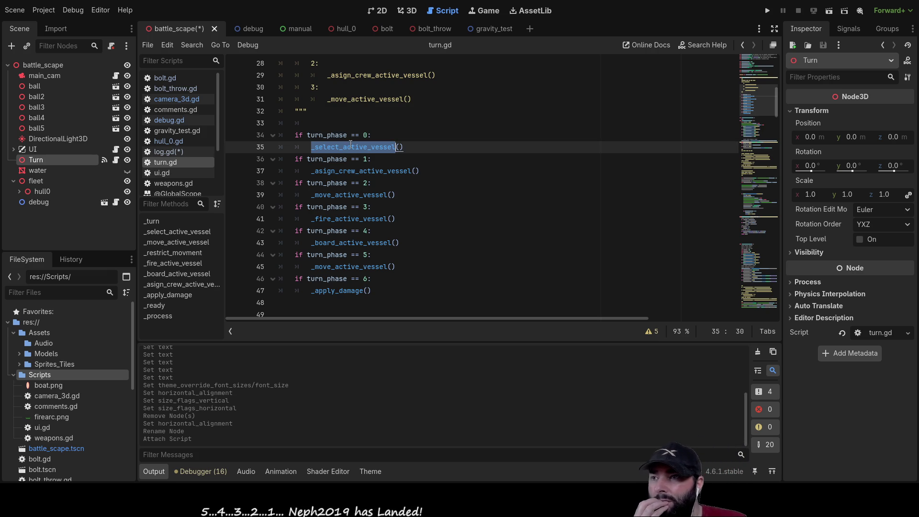
pyautogui.scroll(-7, 500, 215)
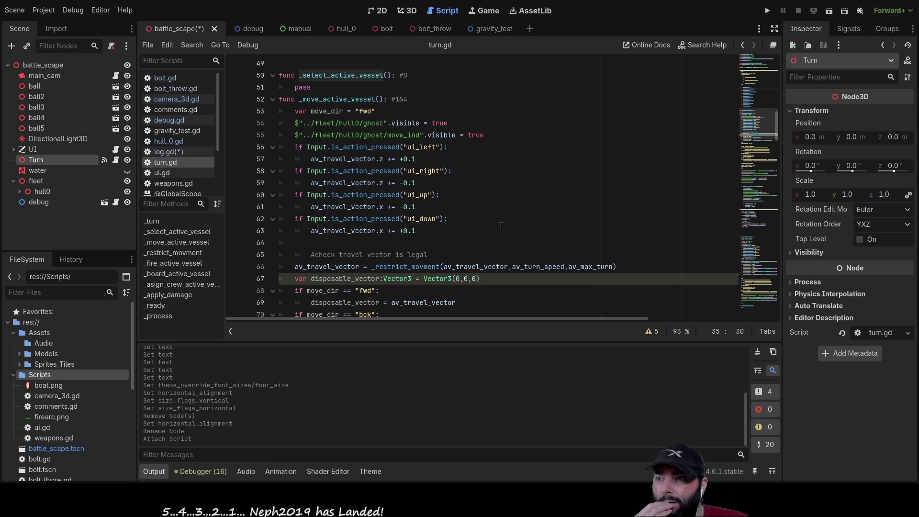
pyautogui.scroll(-7, 500, 227)
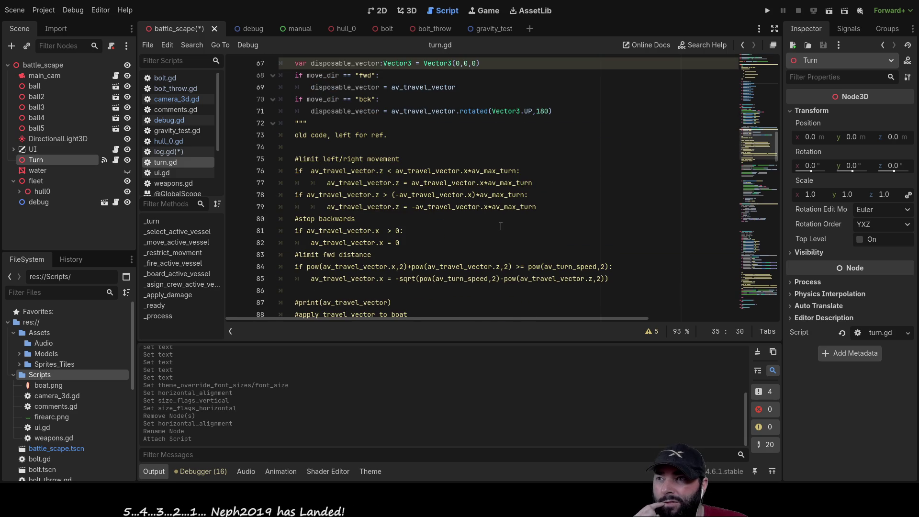
pyautogui.scroll(-4, 500, 227)
pyautogui.scroll(-4, 501, 227)
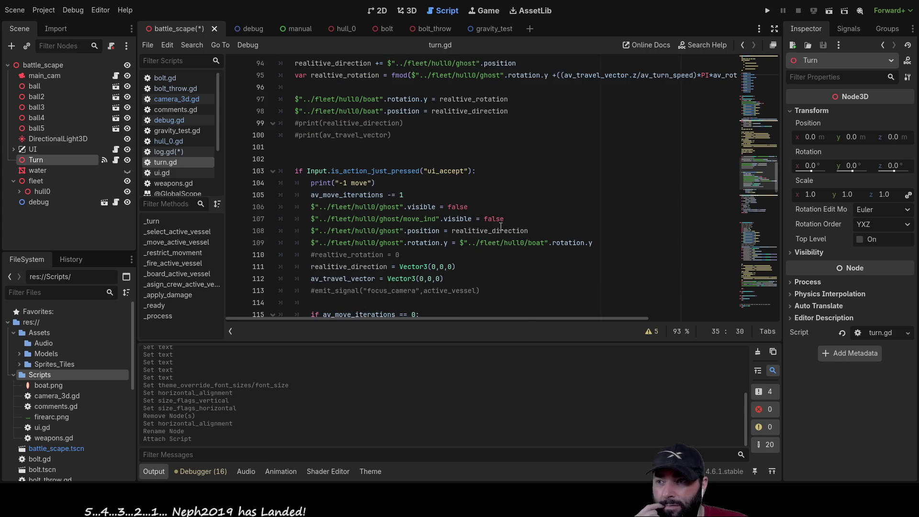
pyautogui.scroll(-4, 500, 226)
pyautogui.scroll(-2, 500, 227)
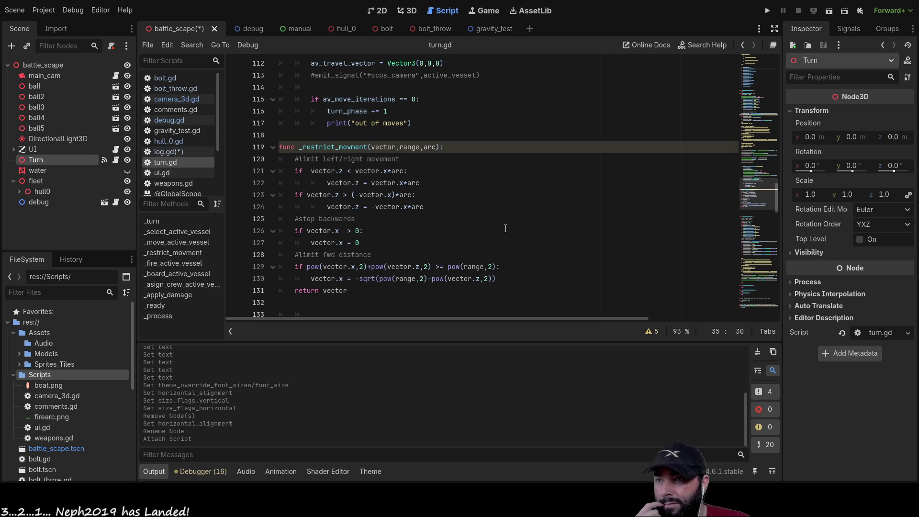
pyautogui.scroll(-5, 505, 228)
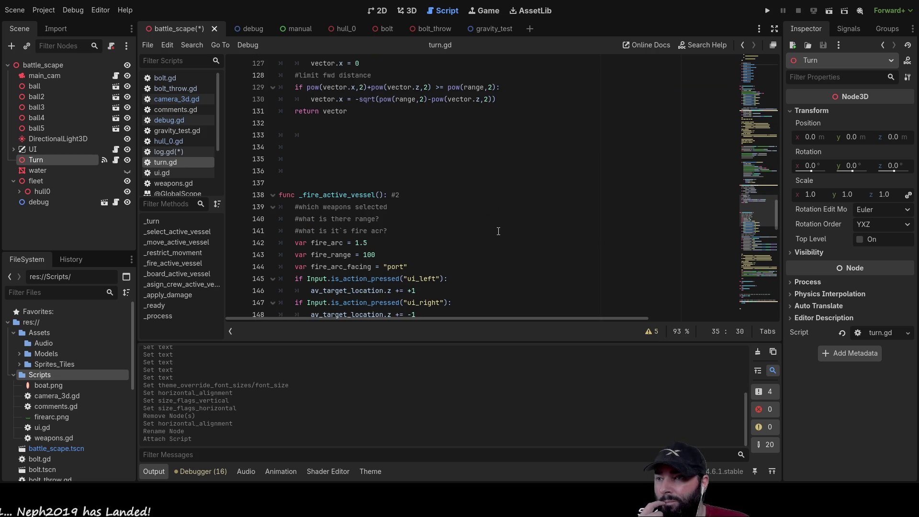
pyautogui.scroll(-3, 498, 231)
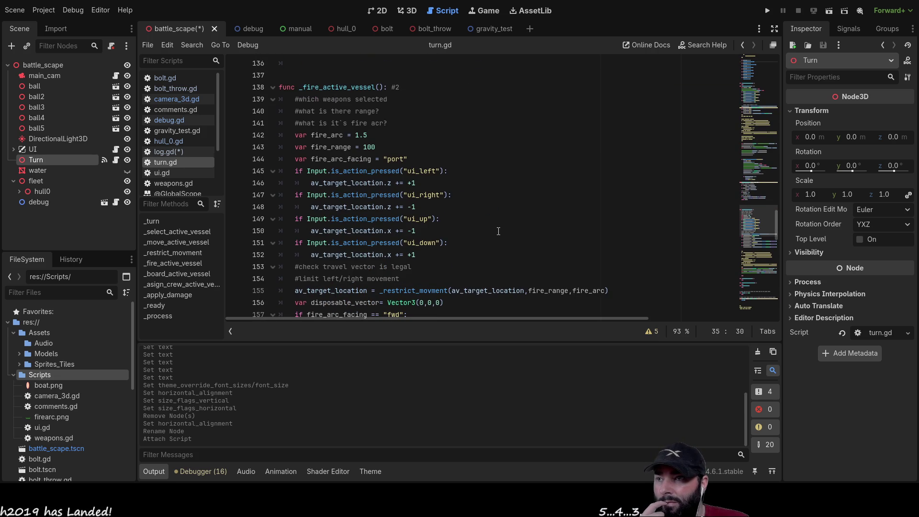
pyautogui.scroll(-7, 498, 232)
pyautogui.scroll(-5, 498, 231)
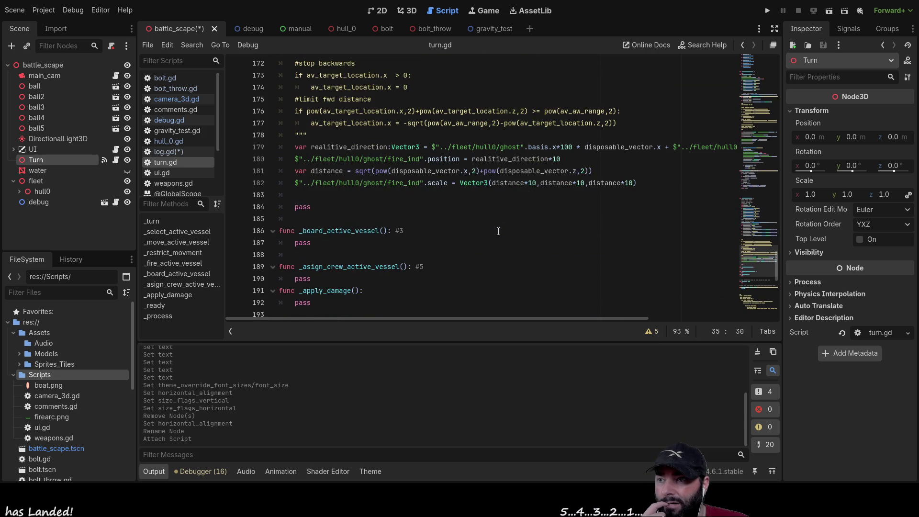
pyautogui.scroll(18, 498, 231)
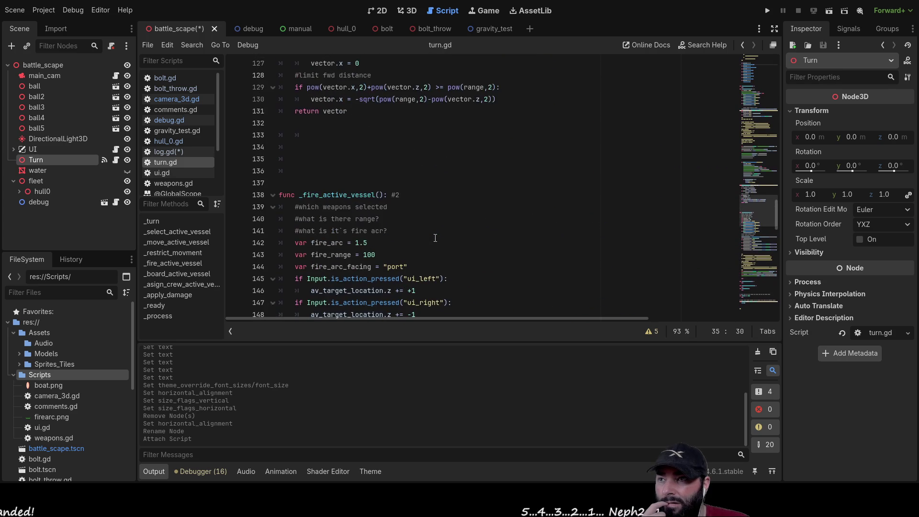
pyautogui.scroll(6, 434, 235)
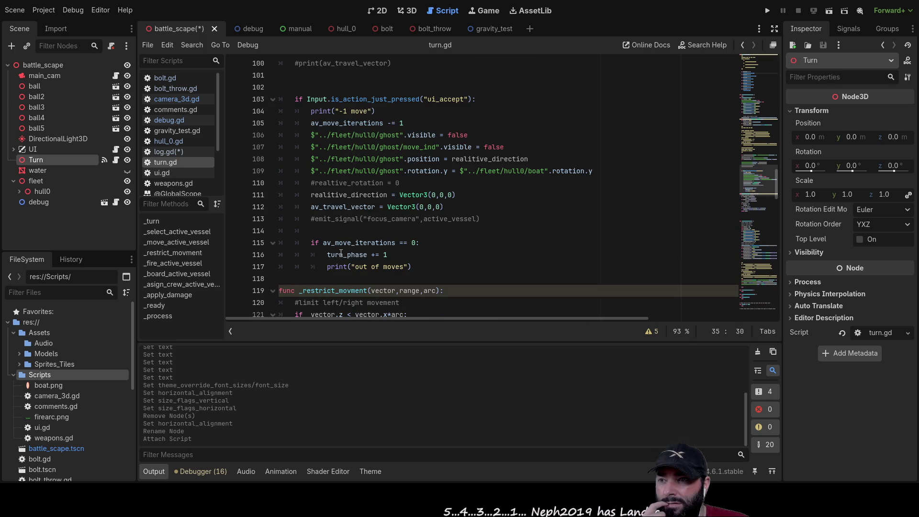
pyautogui.doubleClick(356, 244)
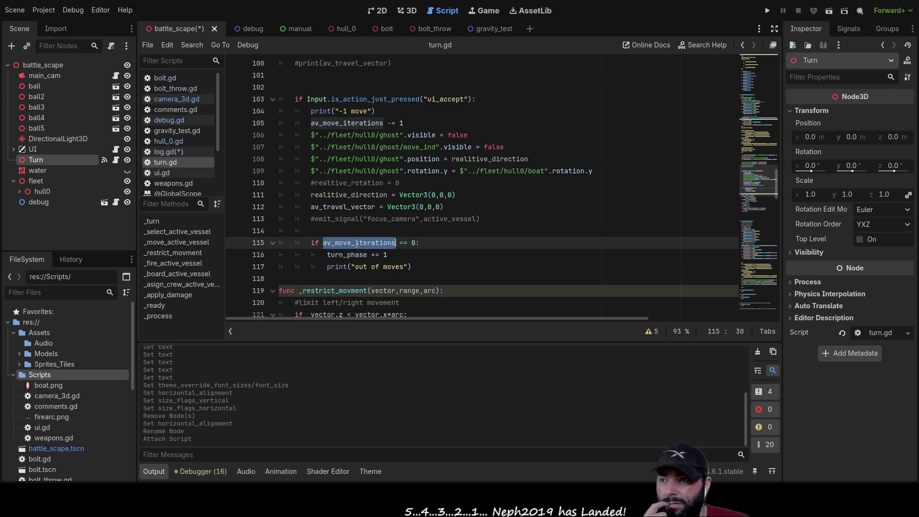
pyautogui.scroll(-3, 504, 295)
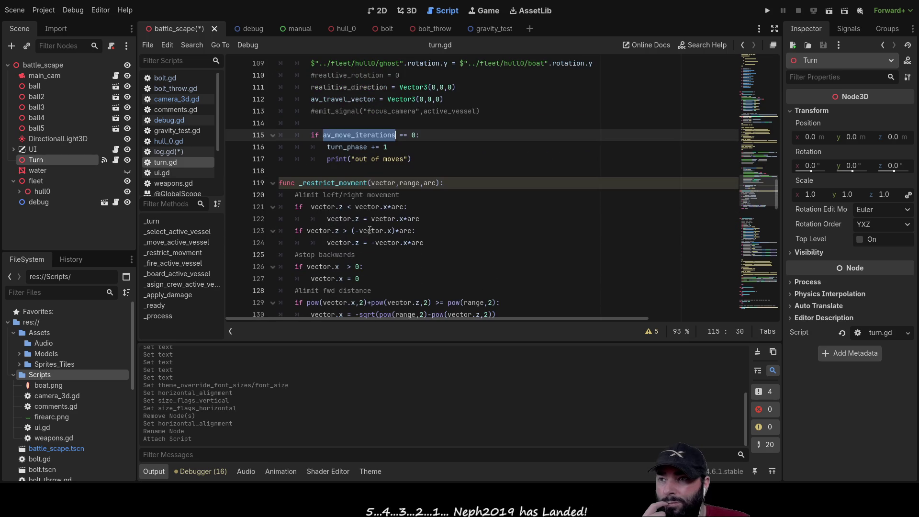
pyautogui.click(340, 159)
pyautogui.press('End')
pyautogui.scroll(12, 335, 201)
pyautogui.scroll(20, 314, 216)
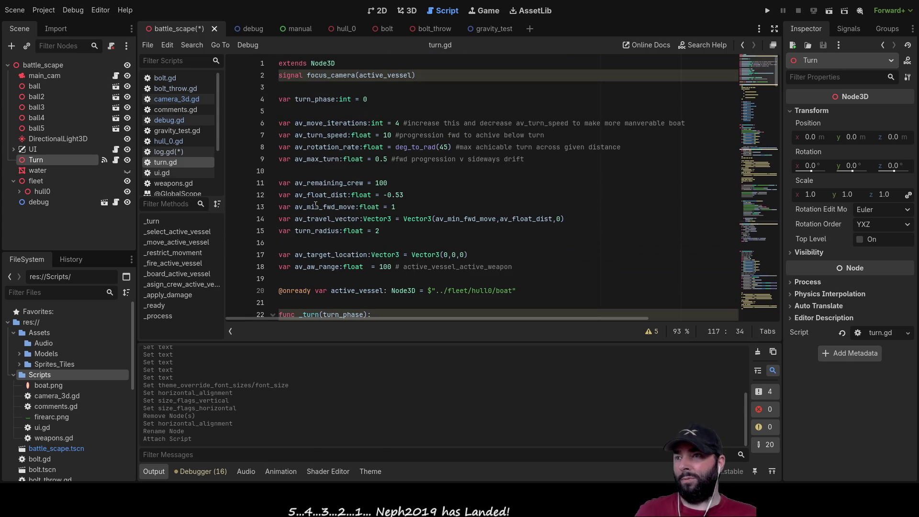
# - Add signal update_log(text) on a new line beneath the focus_camera signal
pyautogui.click(311, 87)
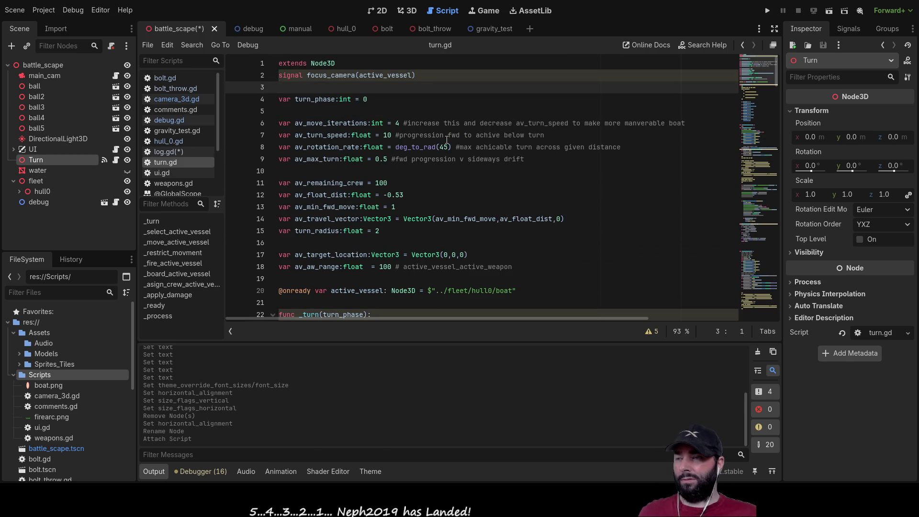
pyautogui.press('Return')
pyautogui.press('Up')
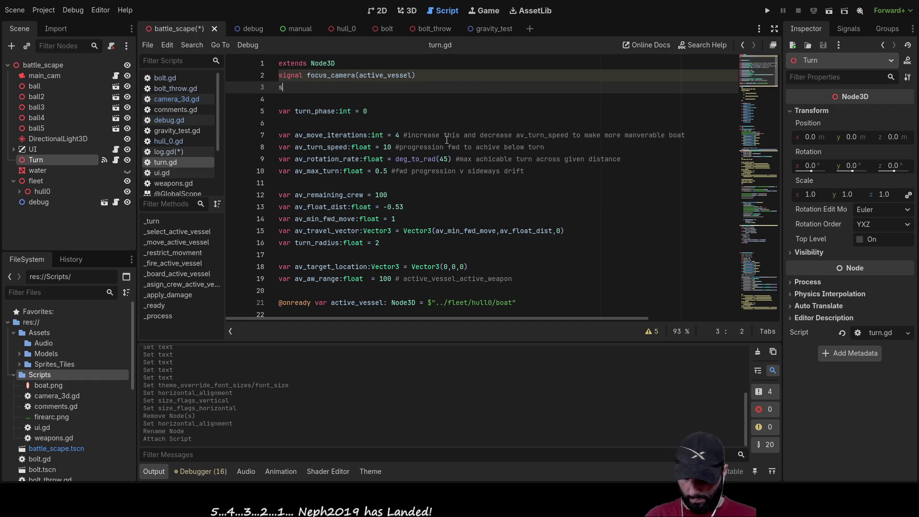
pyautogui.write('signal u')
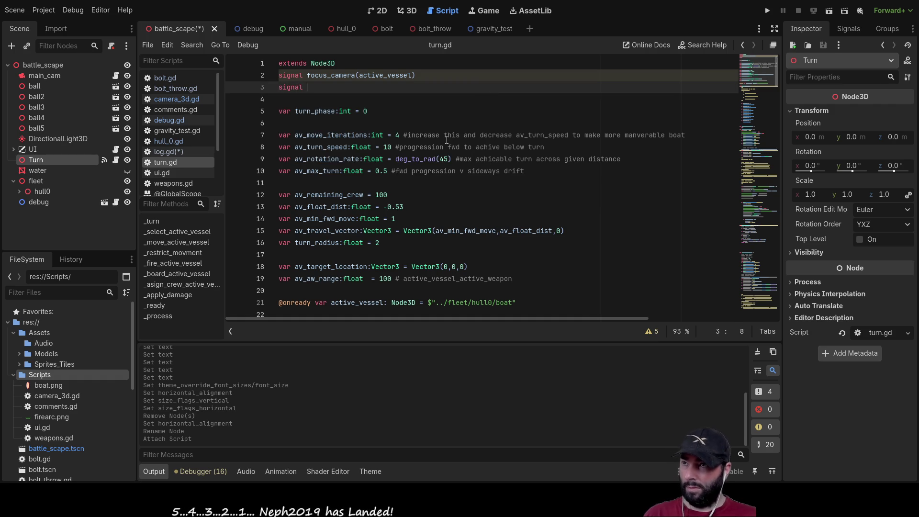
pyautogui.write('pdate')
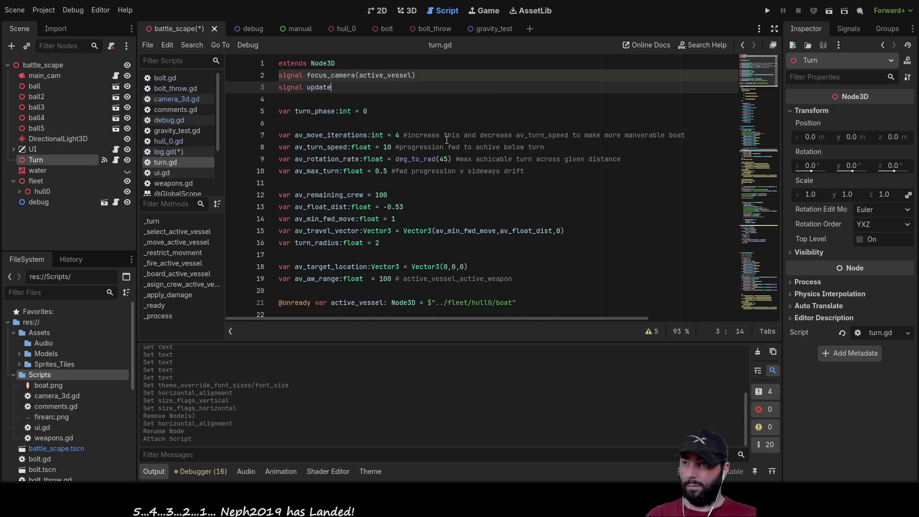
pyautogui.write('_log')
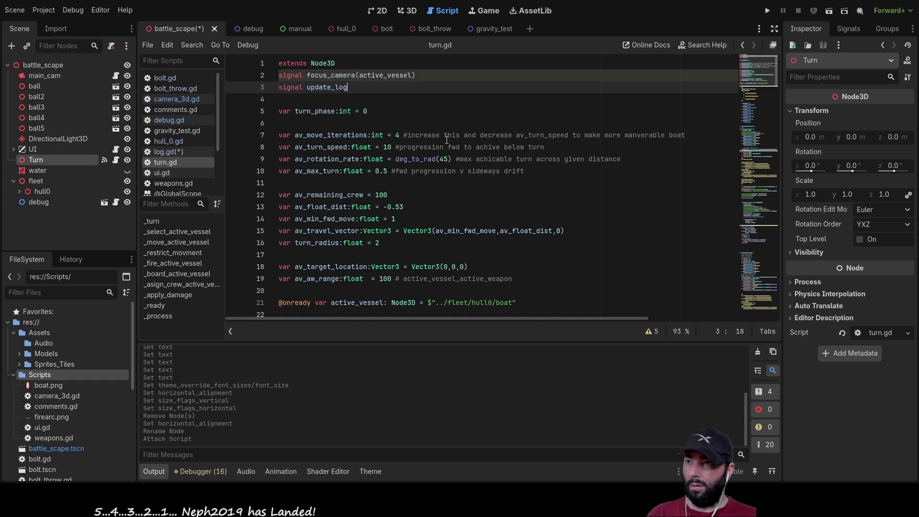
pyautogui.write('(')
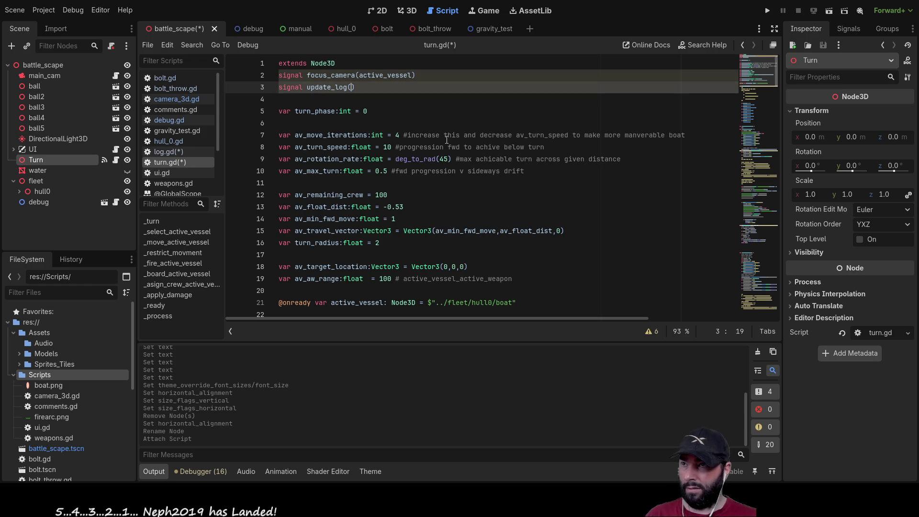
pyautogui.write('text')
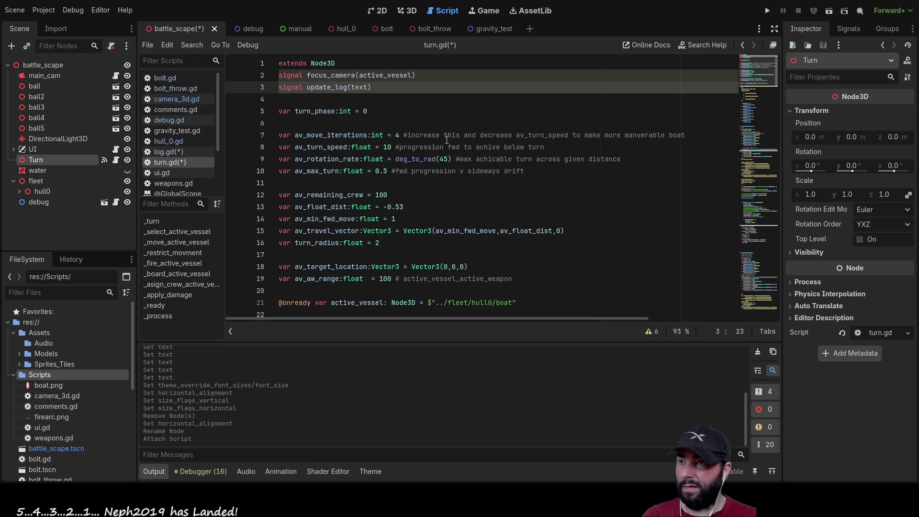
pyautogui.press('Down')
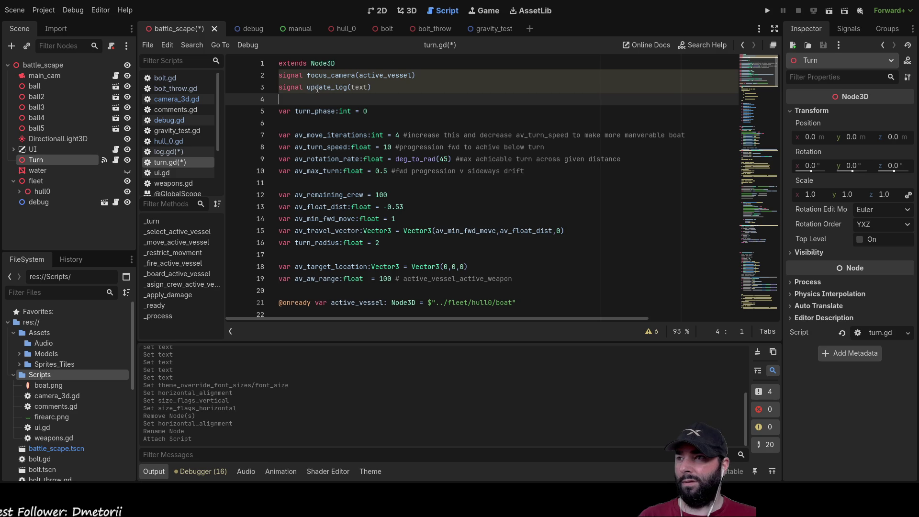
# - Insert emit_signal("update_log","") on line 119 right after print("out of moves")
pyautogui.scroll(-20, 442, 218)
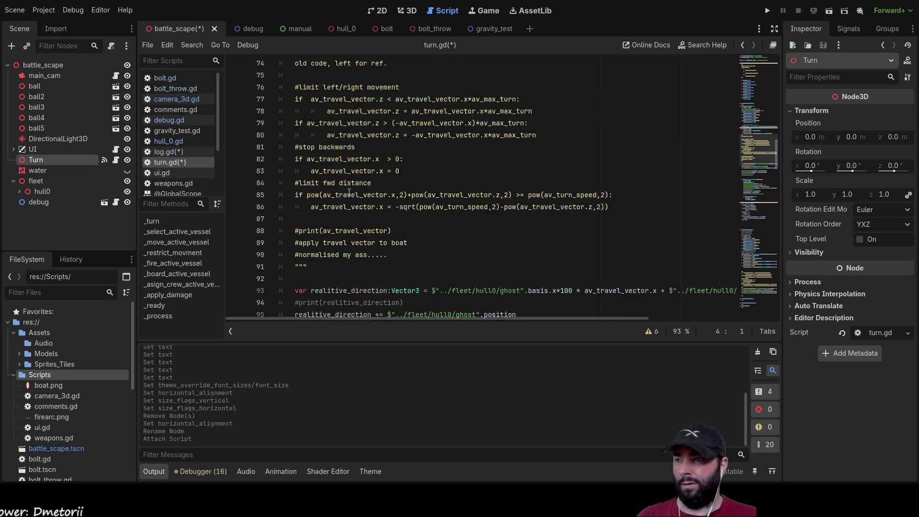
pyautogui.scroll(-7, 349, 192)
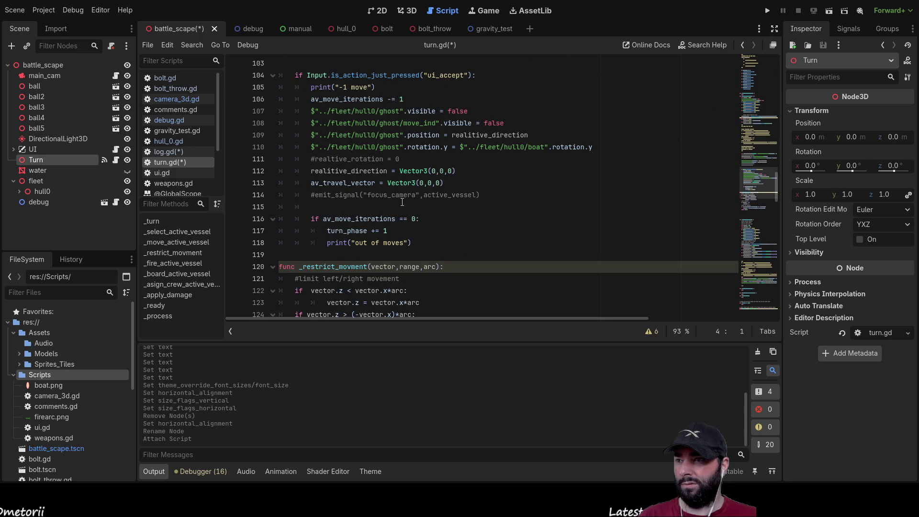
pyautogui.scroll(-2, 400, 201)
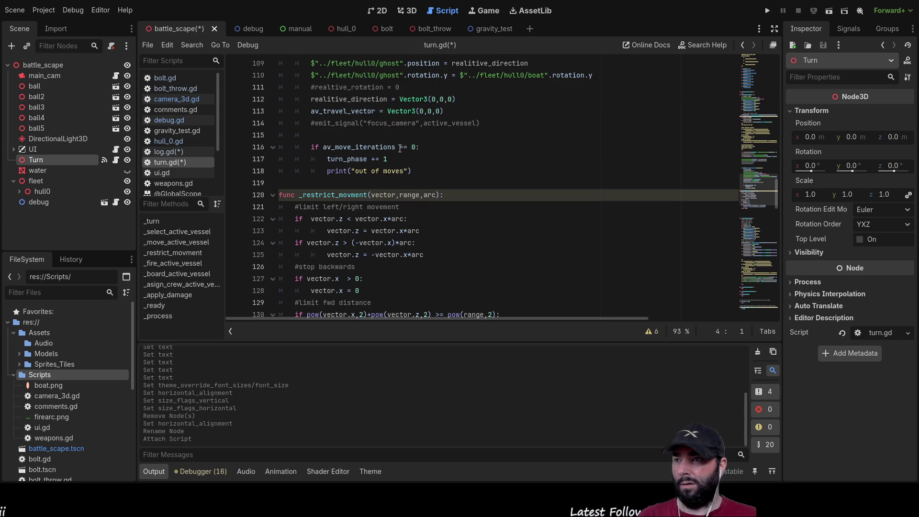
pyautogui.click(364, 182)
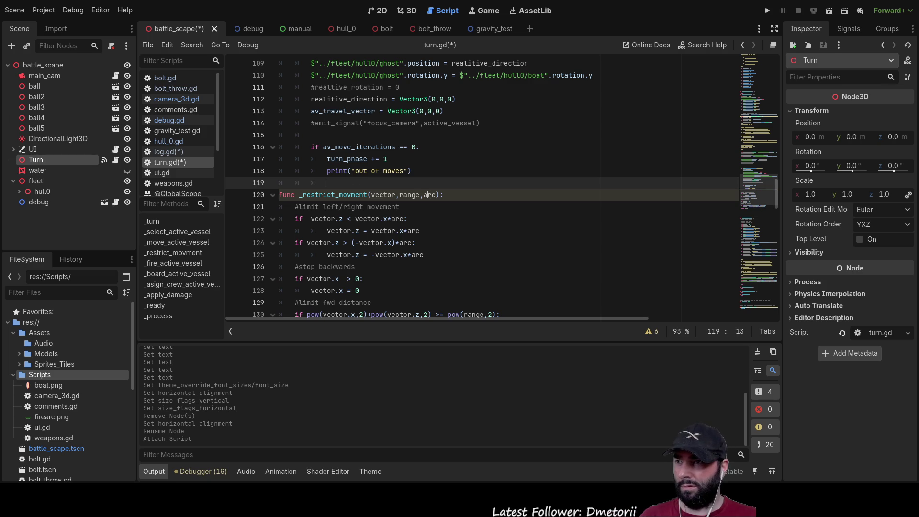
pyautogui.write('emit')
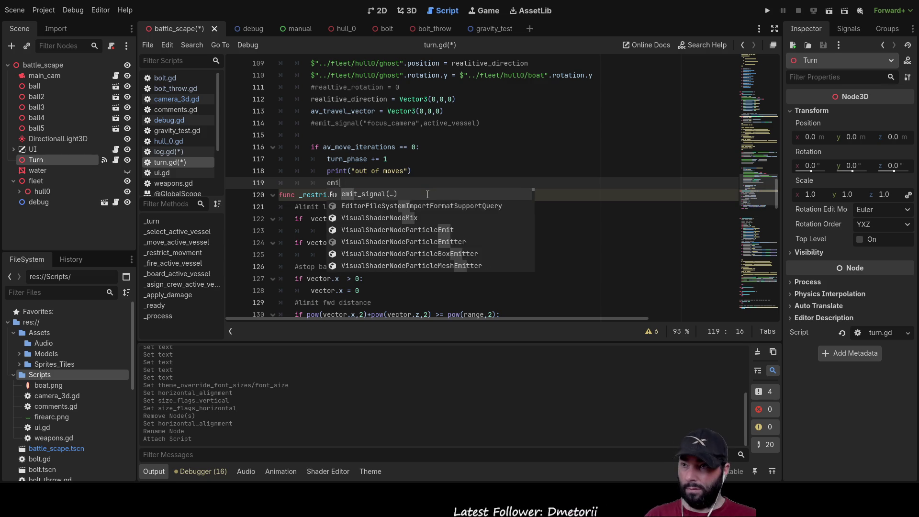
pyautogui.press('Return')
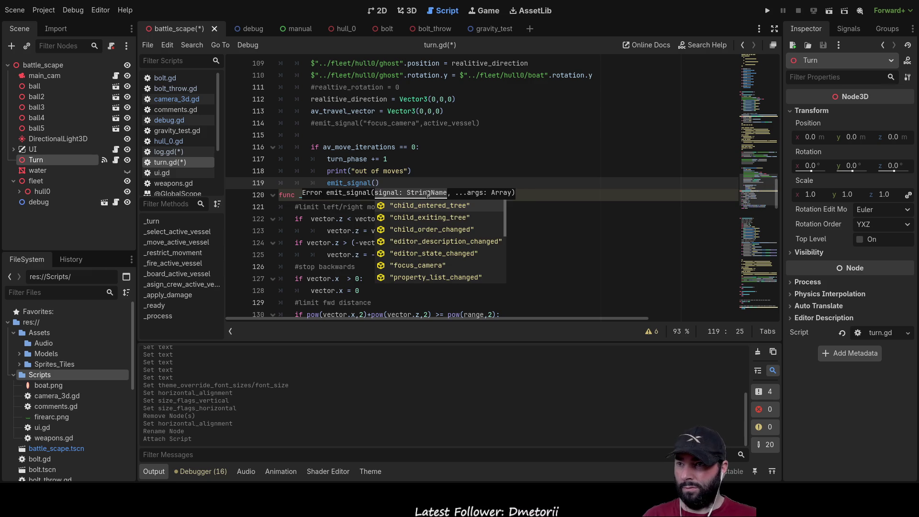
pyautogui.write('"')
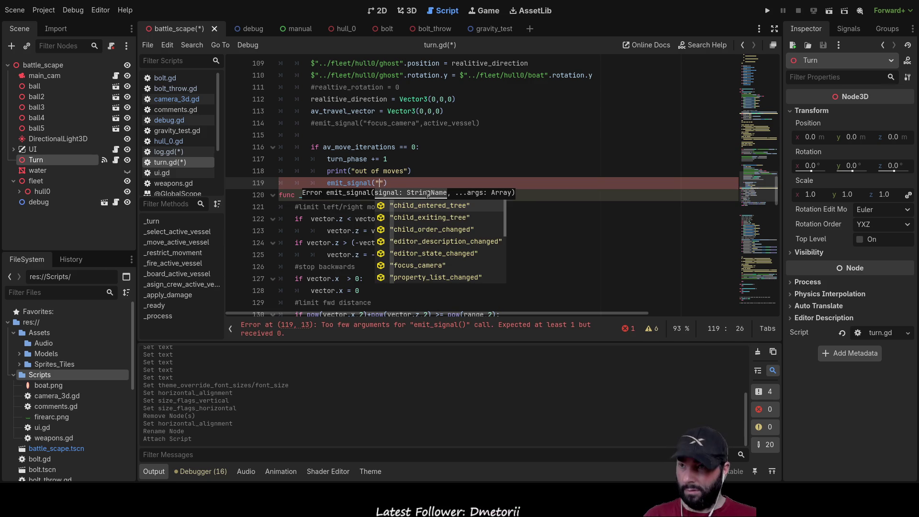
pyautogui.write('up')
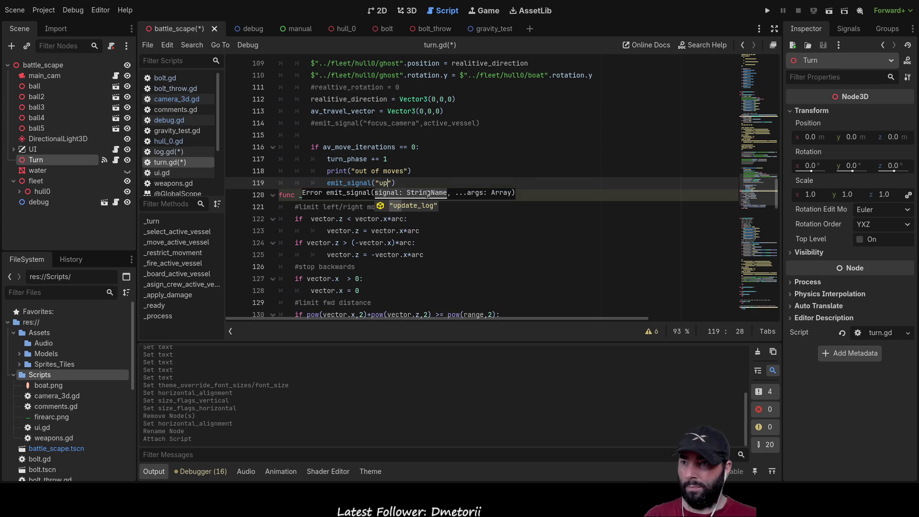
pyautogui.press('Return')
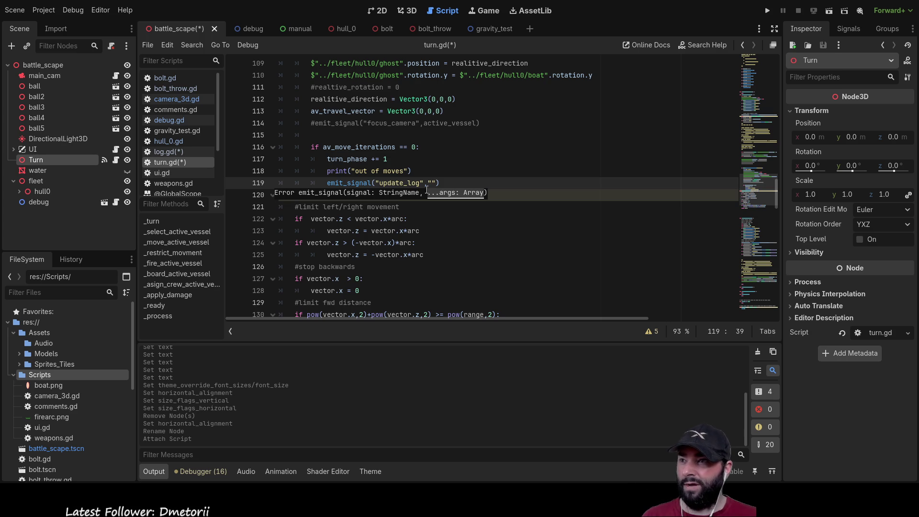
pyautogui.scroll(20, 427, 190)
pyautogui.scroll(8, 405, 214)
pyautogui.scroll(-5, 404, 164)
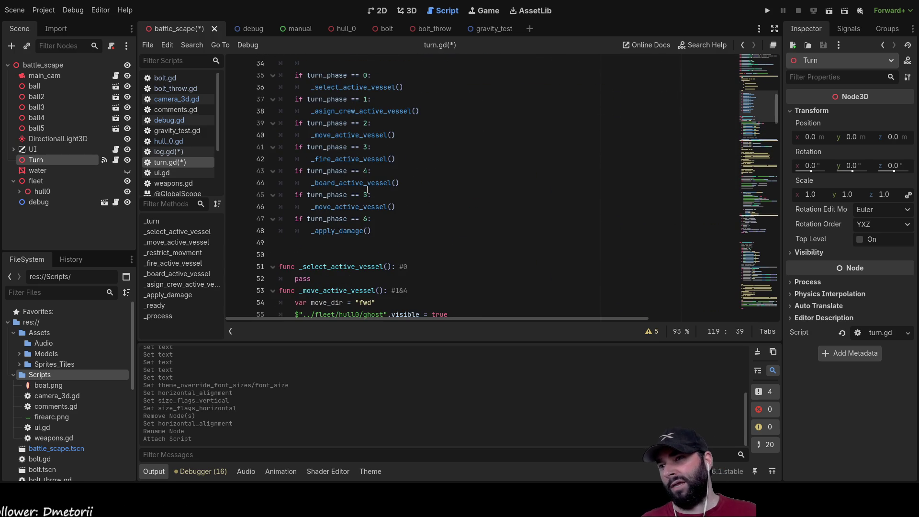
pyautogui.doubleClick(329, 196)
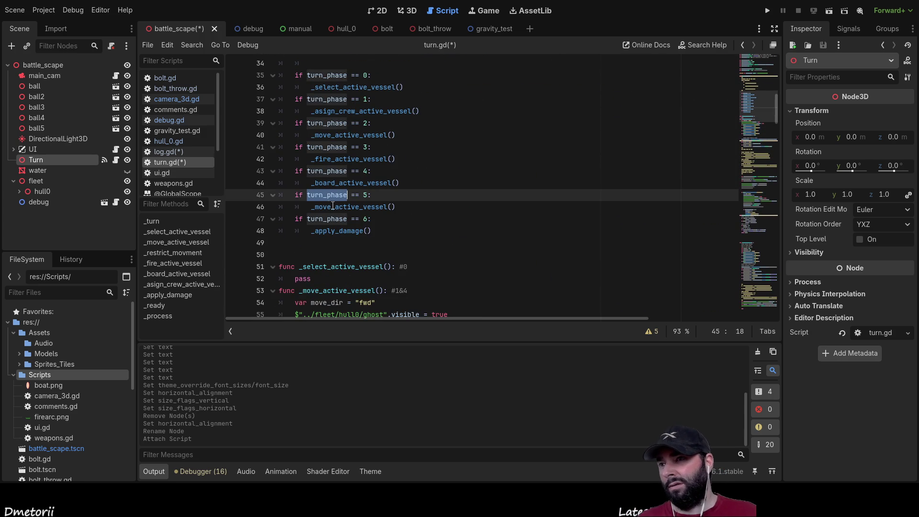
pyautogui.scroll(7, 412, 277)
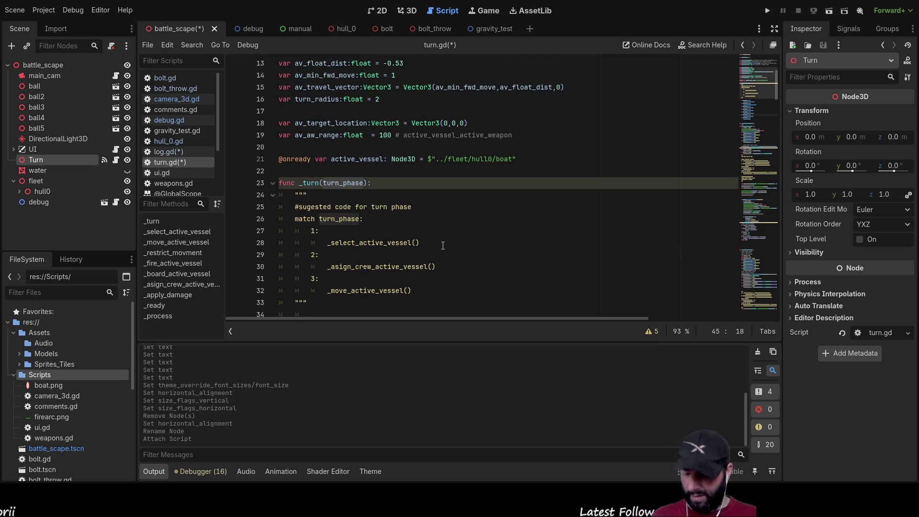
pyautogui.scroll(-20, 443, 245)
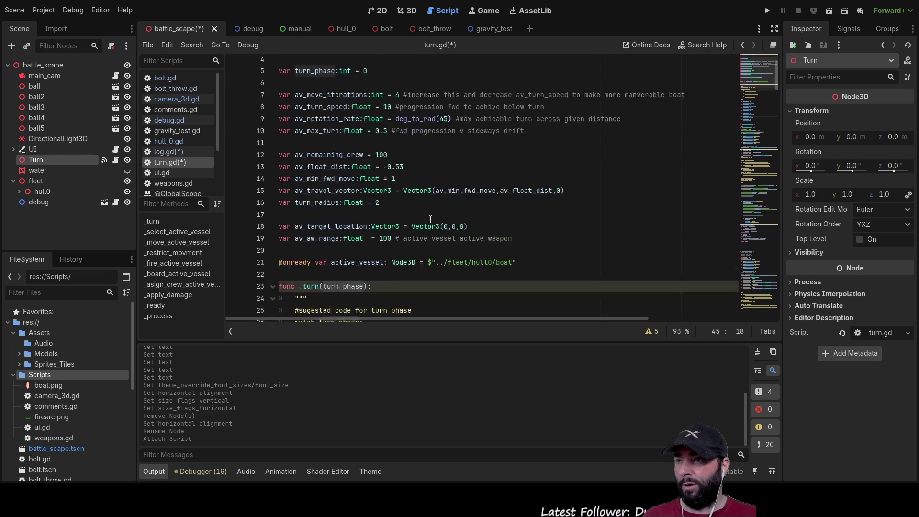
pyautogui.scroll(-20, 432, 224)
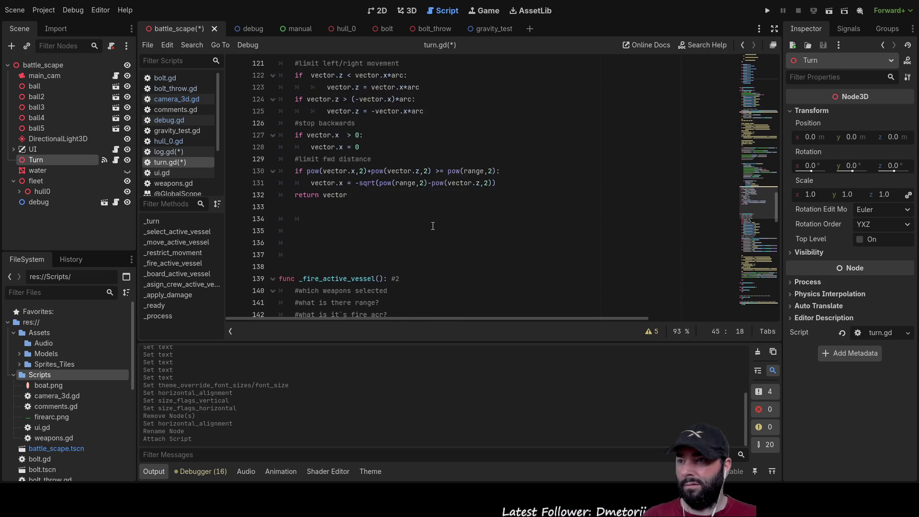
pyautogui.scroll(-7, 432, 227)
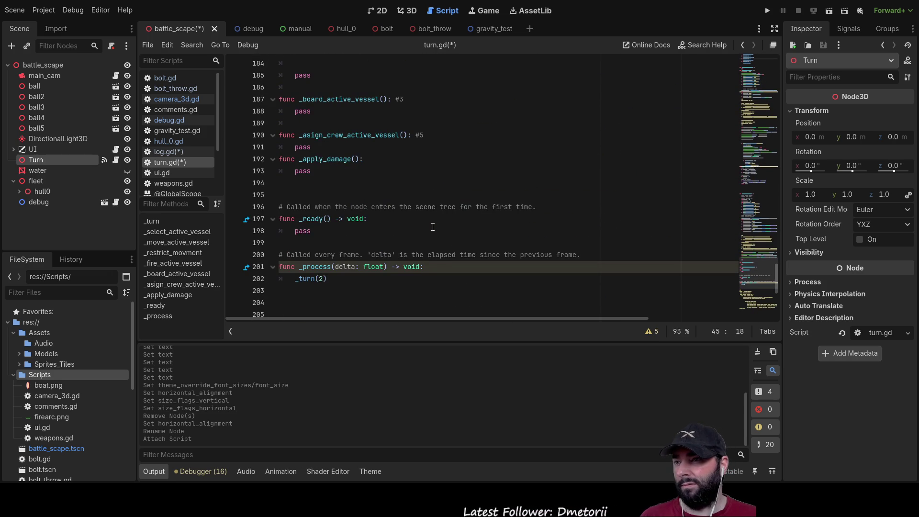
pyautogui.scroll(-2, 433, 227)
pyautogui.scroll(15, 433, 225)
pyautogui.scroll(13, 433, 220)
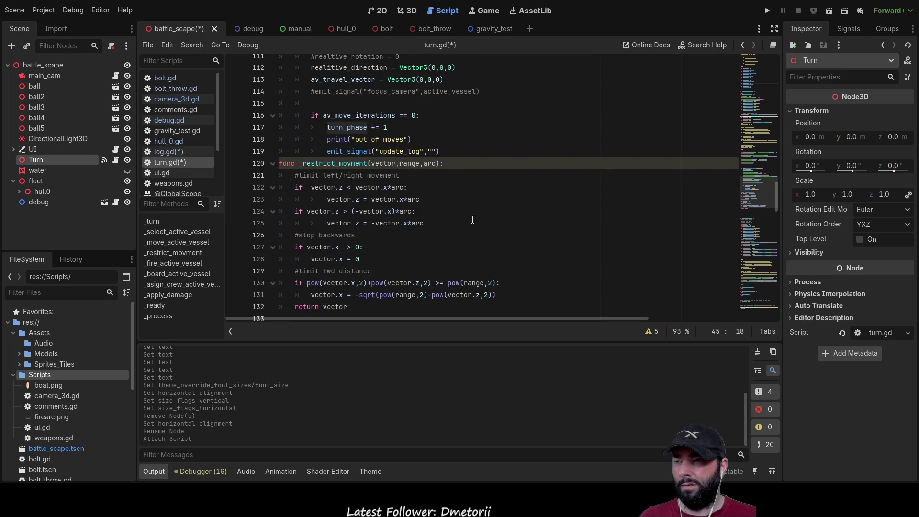
pyautogui.scroll(3, 472, 220)
pyautogui.scroll(6, 473, 219)
pyautogui.scroll(-9, 471, 215)
pyautogui.scroll(-5, 469, 211)
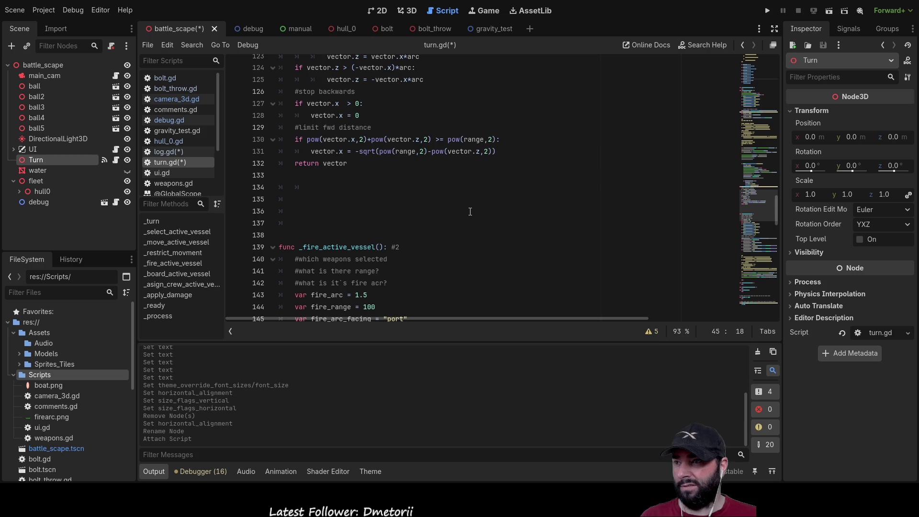
pyautogui.scroll(-7, 471, 212)
pyautogui.scroll(-6, 472, 212)
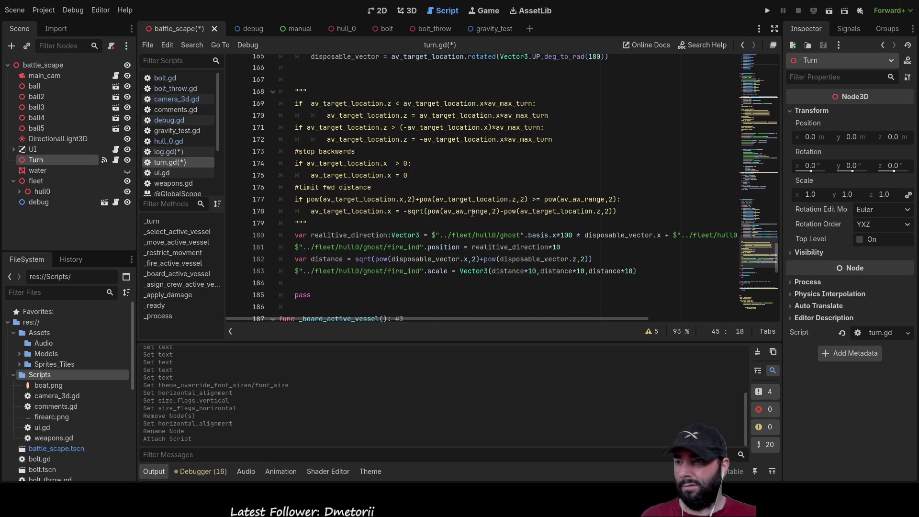
pyautogui.scroll(-6, 472, 212)
pyautogui.scroll(20, 472, 212)
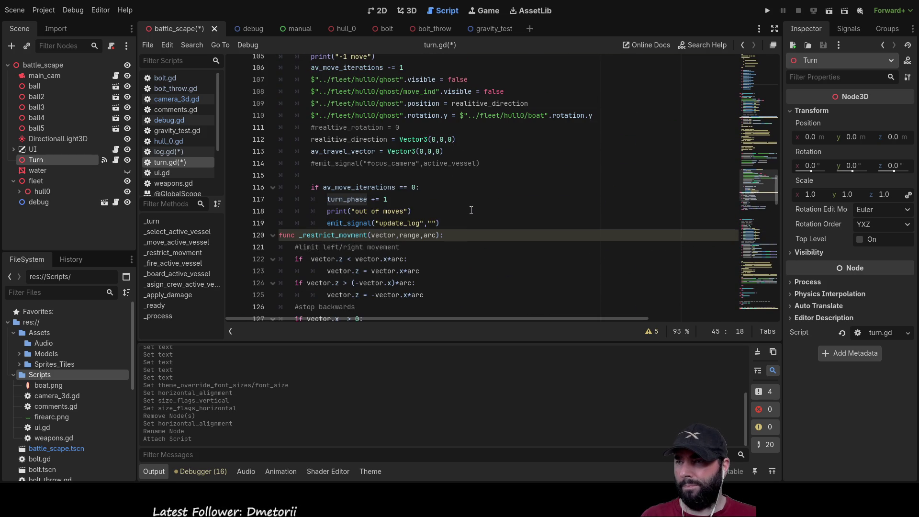
pyautogui.scroll(10, 471, 210)
pyautogui.scroll(11, 470, 210)
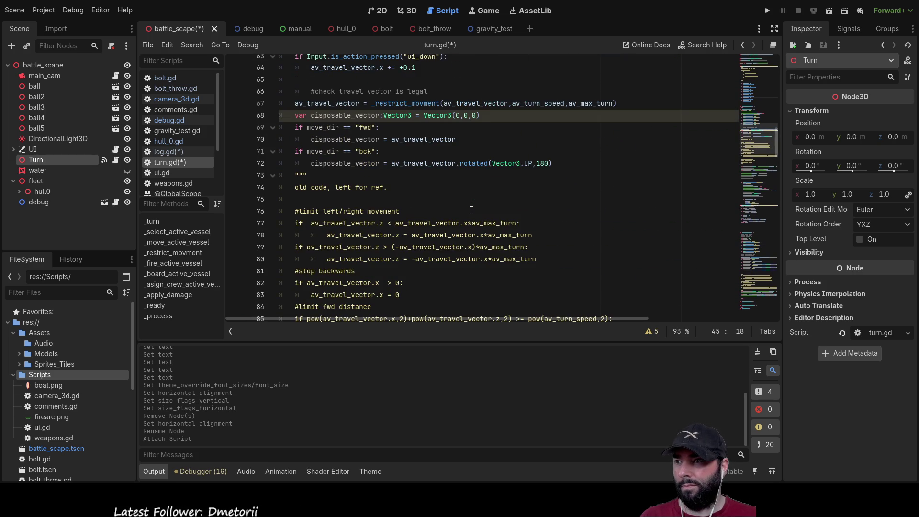
pyautogui.scroll(-19, 471, 210)
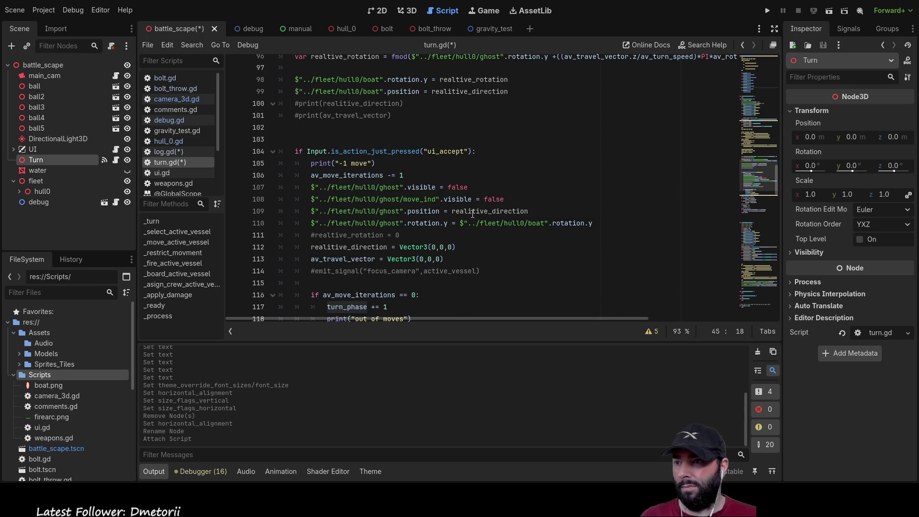
pyautogui.scroll(-5, 472, 214)
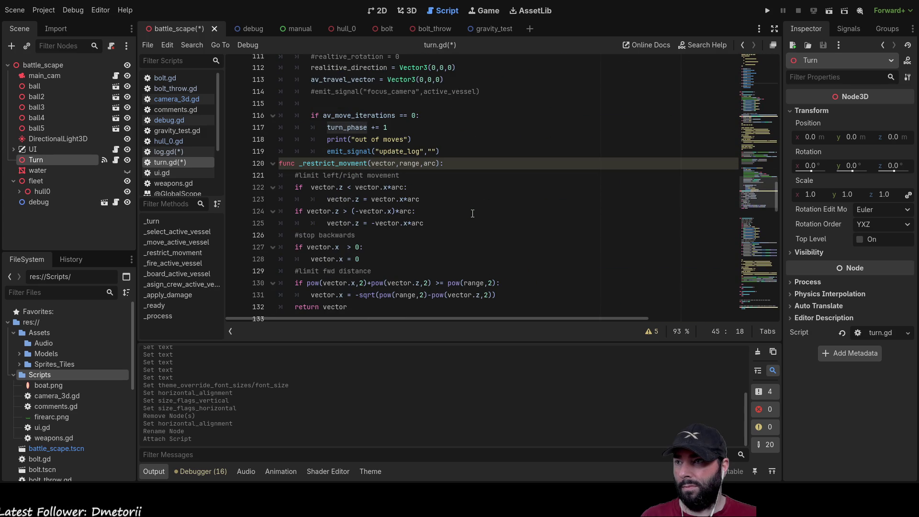
pyautogui.click(450, 152)
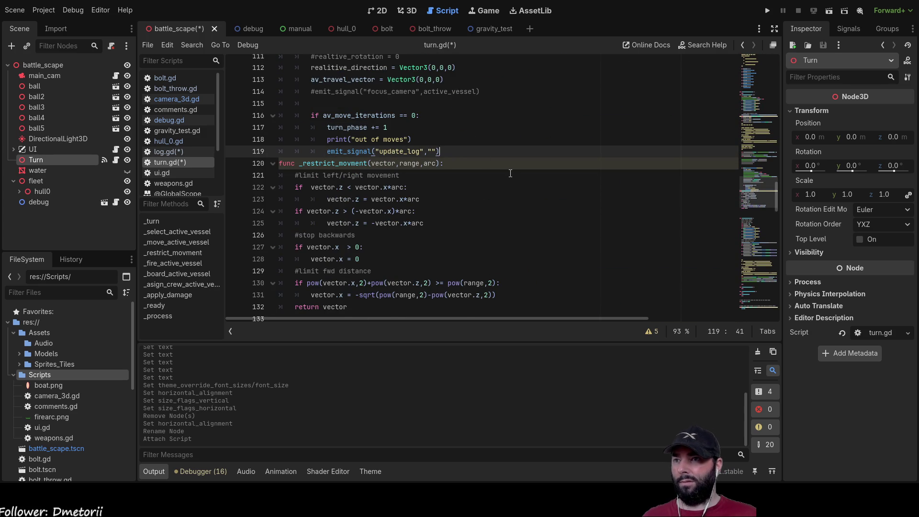
# - Open a line above the update_log emit and write if turn_phase == 2, copying the line 39 check
pyautogui.press('Return')
pyautogui.press('Return')
pyautogui.press('Up')
pyautogui.press('Up')
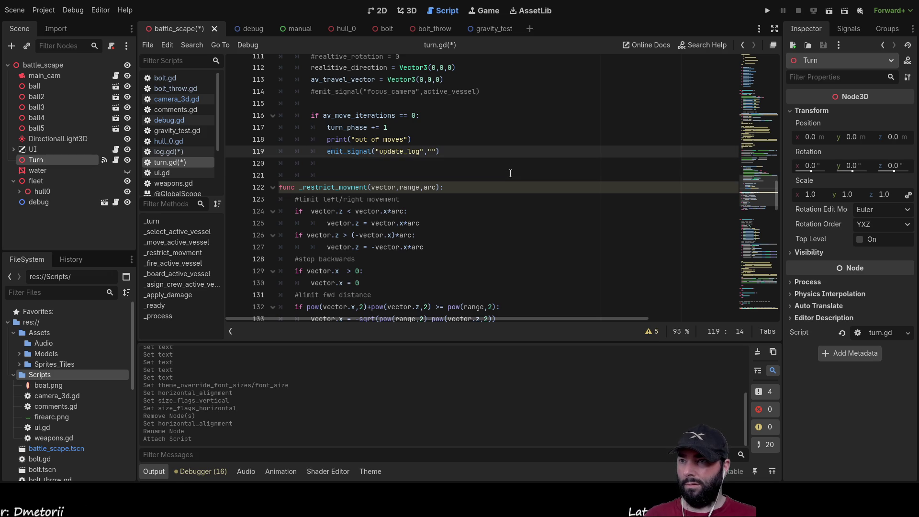
pyautogui.press('Return')
pyautogui.press('Up')
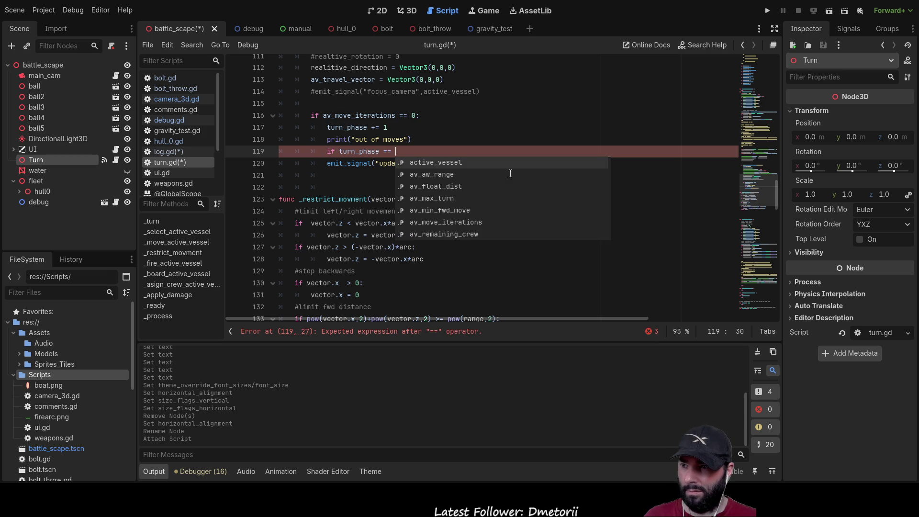
pyautogui.write('2')
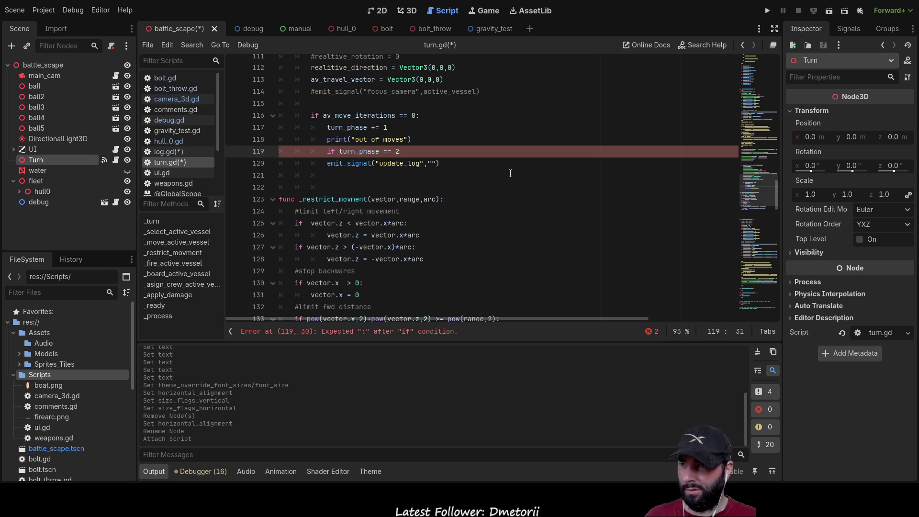
pyautogui.scroll(5, 492, 173)
pyautogui.scroll(15, 492, 172)
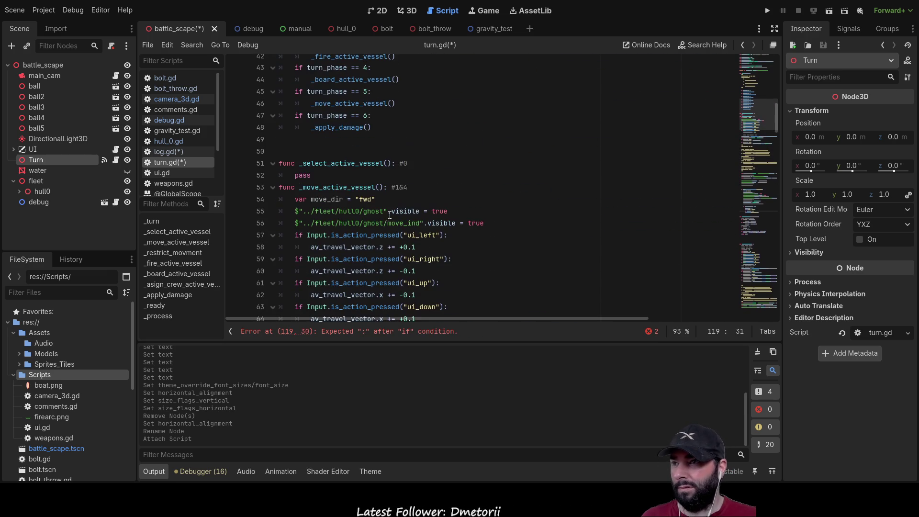
pyautogui.scroll(6, 400, 216)
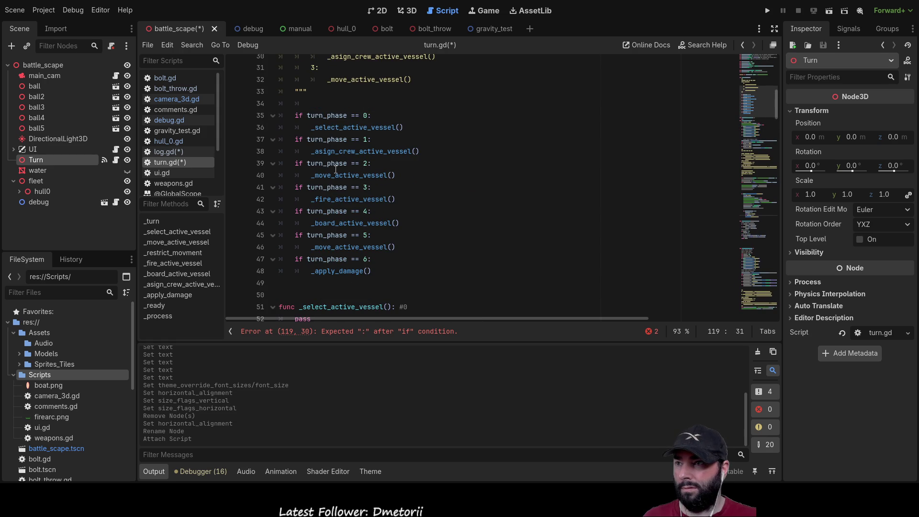
pyautogui.moveTo(369, 163); pyautogui.dragTo(351, 163)
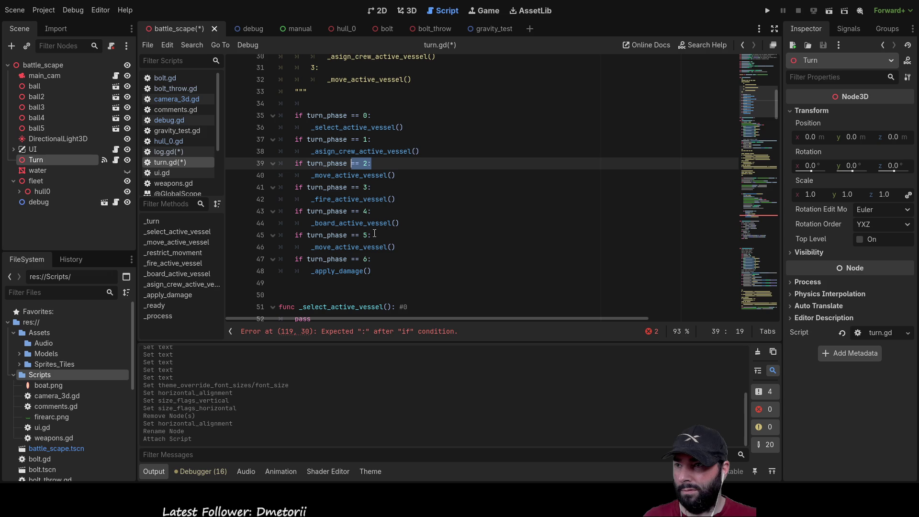
pyautogui.scroll(-15, 406, 225)
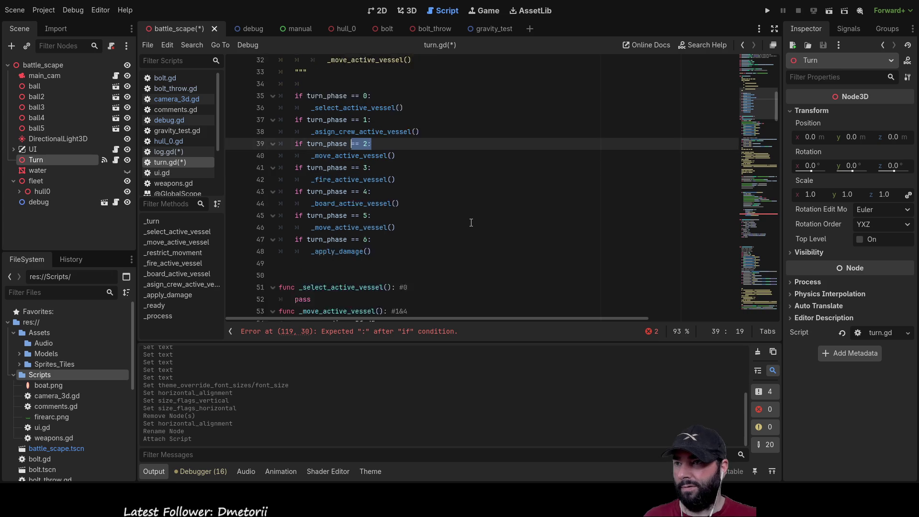
pyautogui.scroll(-8, 433, 215)
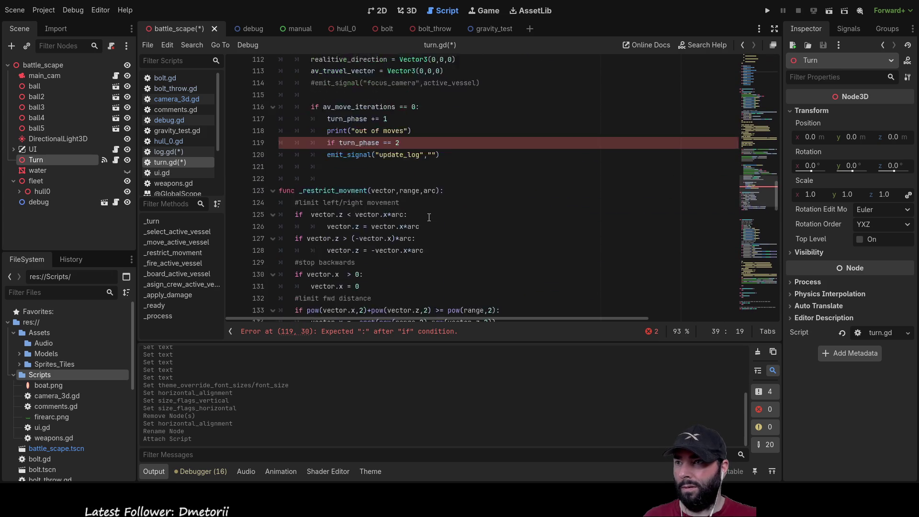
pyautogui.click(405, 191)
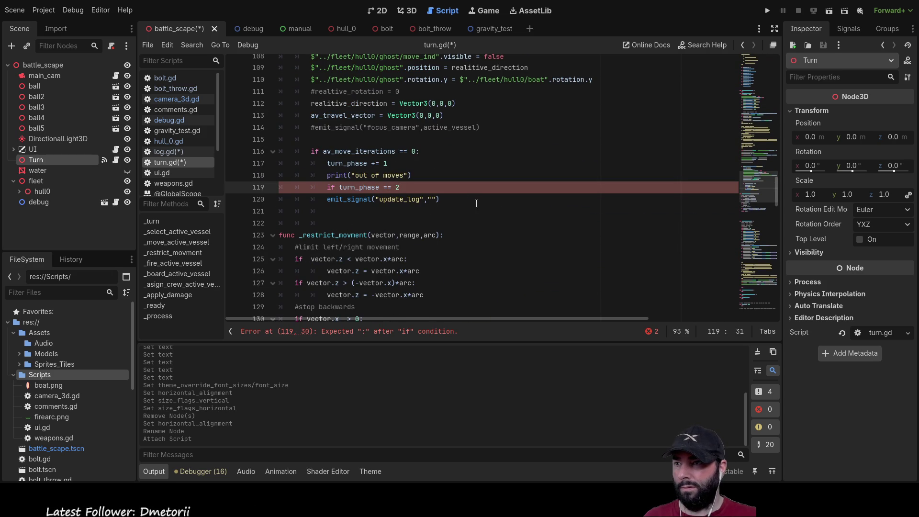
# - Complete the if block to emit update_log "Fire_action" and set turn_phase = 3
pyautogui.write(':')
pyautogui.press('Return')
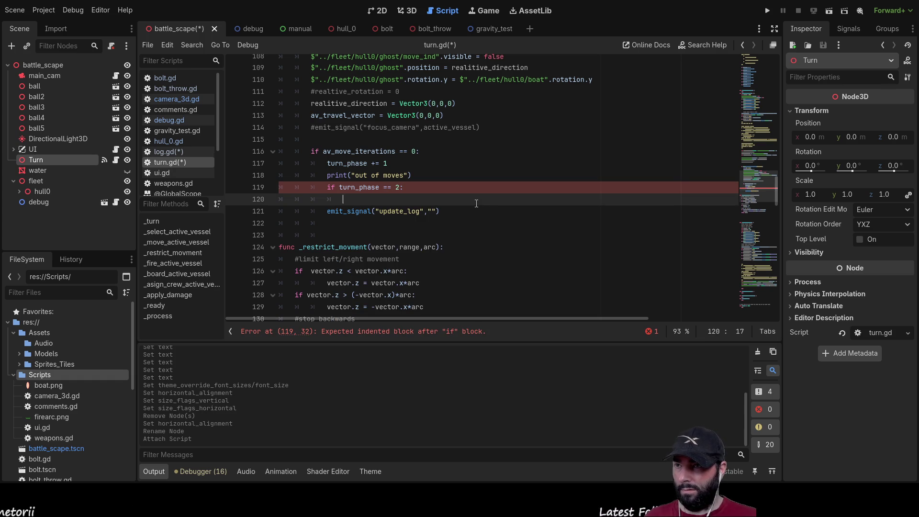
pyautogui.press('Delete')
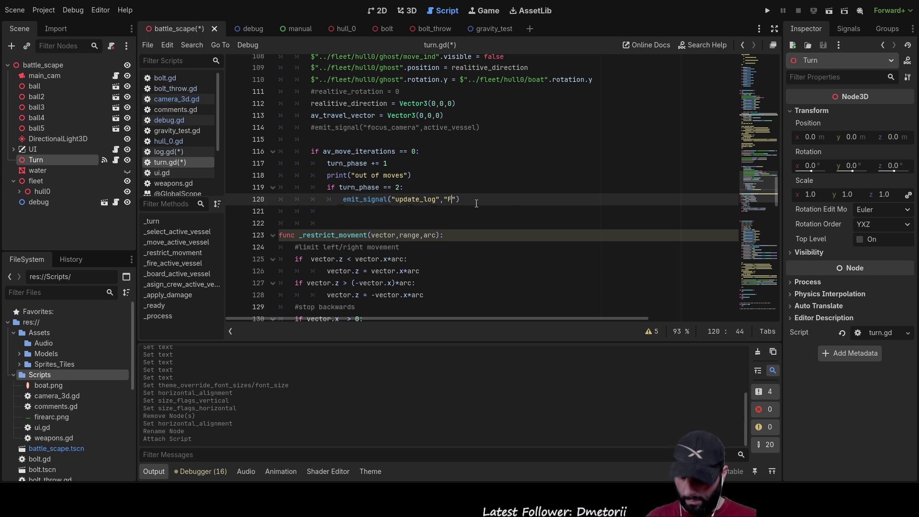
pyautogui.write('ire_action')
pyautogui.press('Down')
pyautogui.press('Tab')
pyautogui.press('Return')
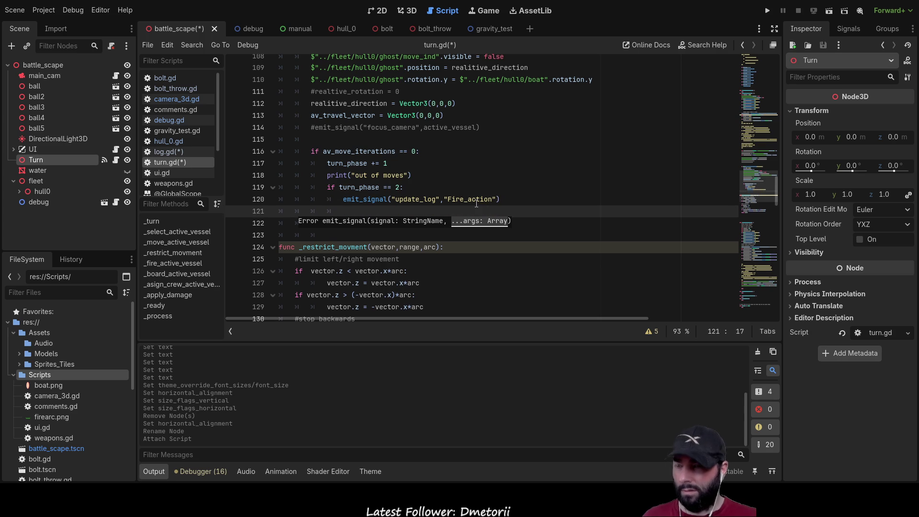
pyautogui.write('#tur')
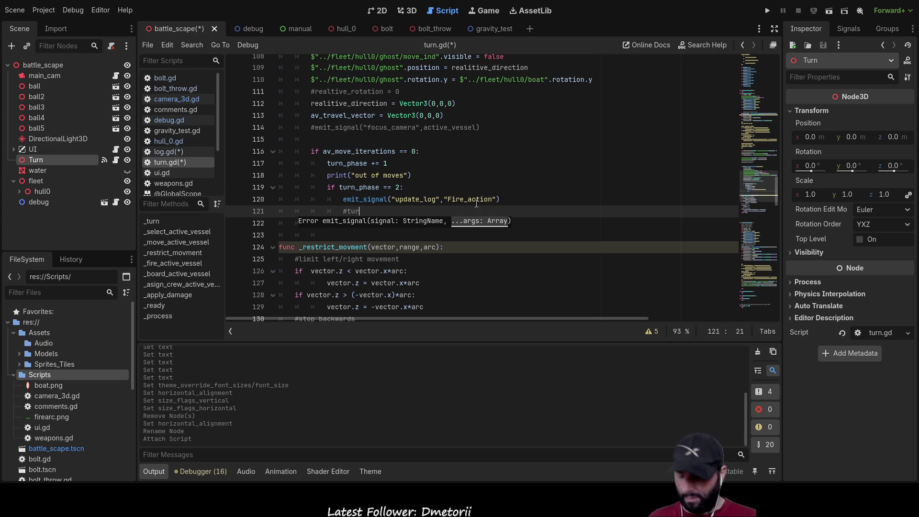
pyautogui.press('BackSpace')
pyautogui.press('BackSpace')
pyautogui.press('BackSpace')
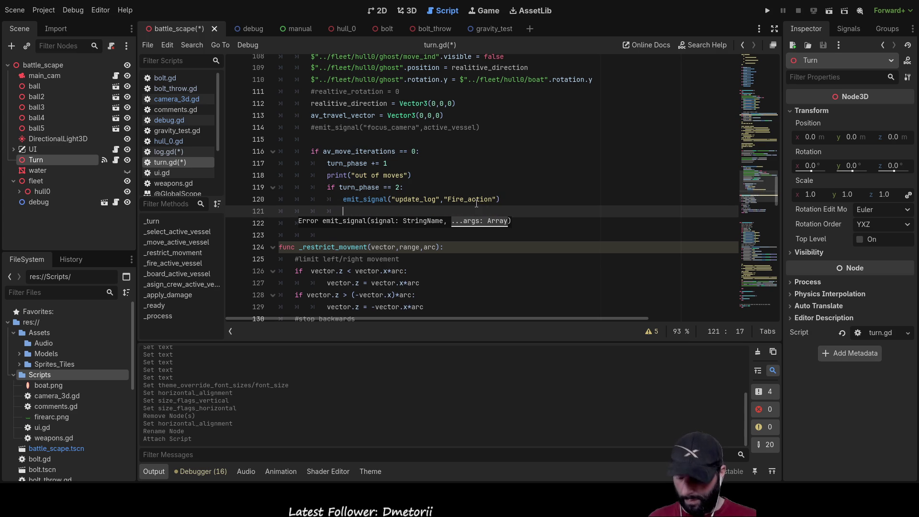
pyautogui.write('turn_phase ')
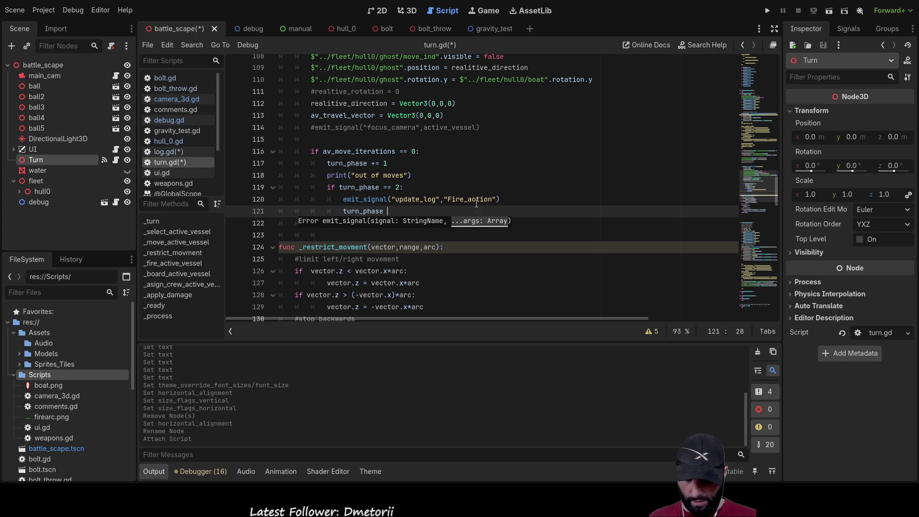
pyautogui.write('= 3')
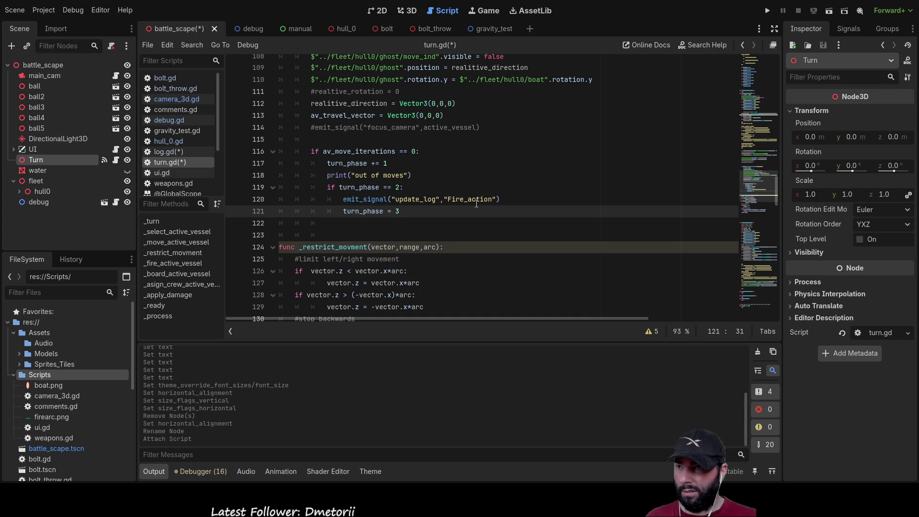
pyautogui.press('Down')
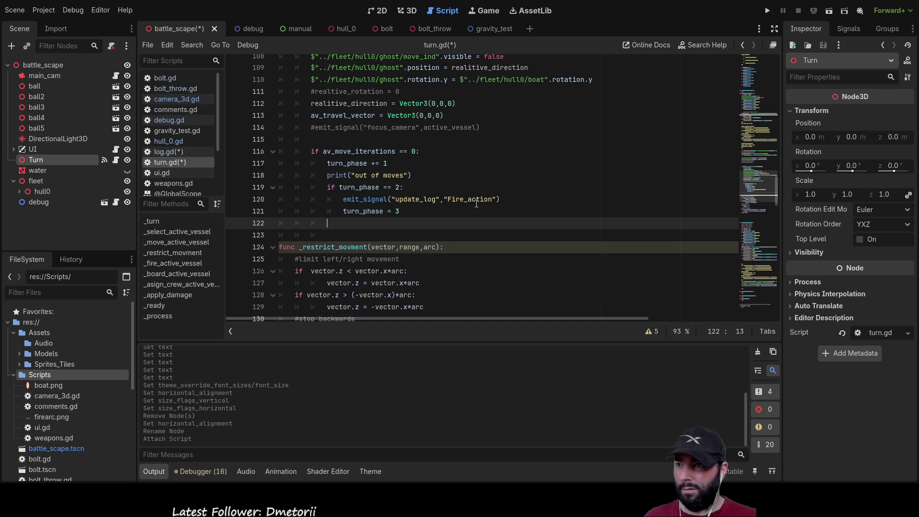
# - Add an else branch containing a copy of the emit_signal("update_log","Fire_action") call
pyautogui.write('else')
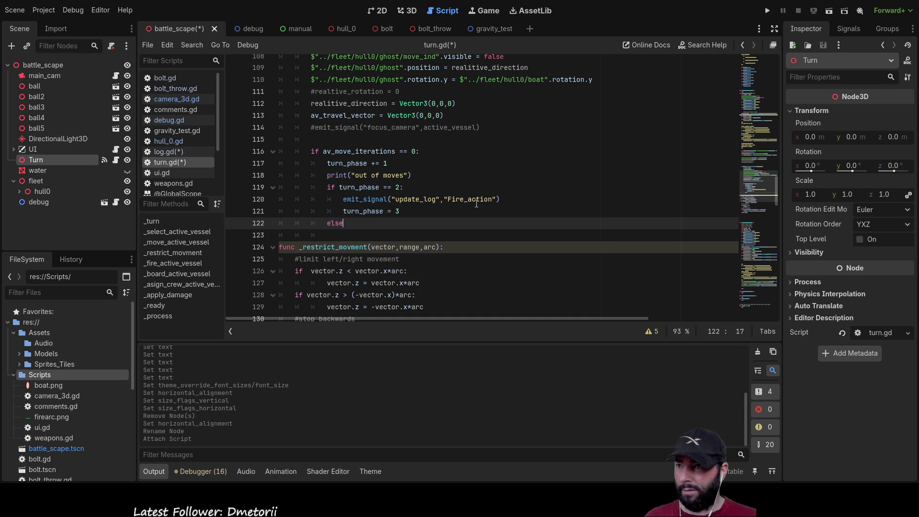
pyautogui.press('Return')
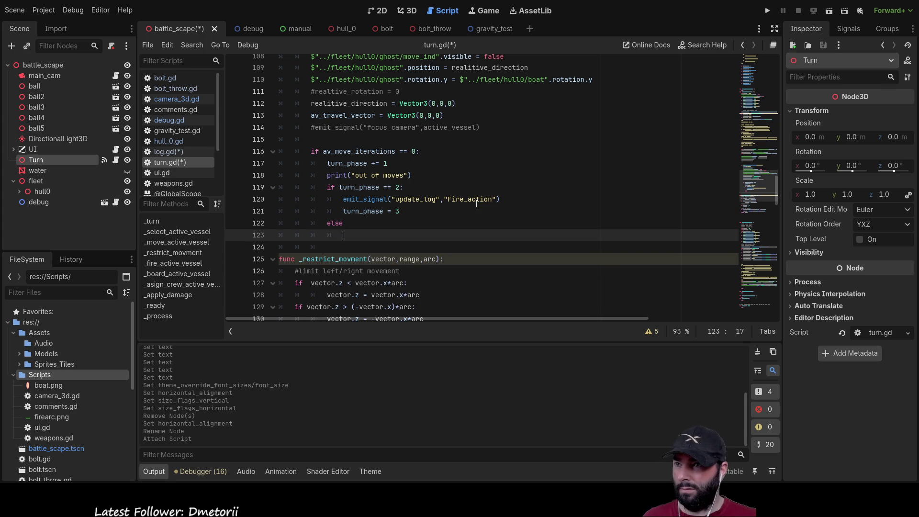
pyautogui.moveTo(499, 199); pyautogui.dragTo(342, 199)
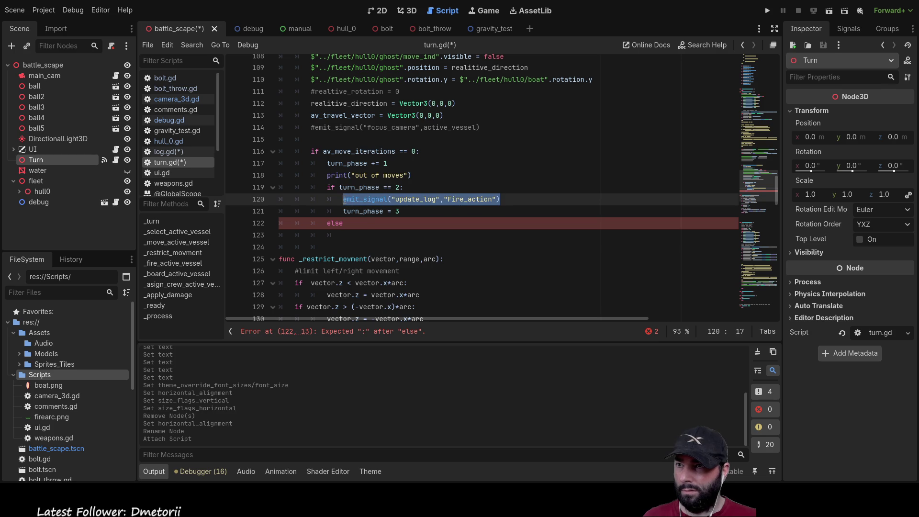
pyautogui.hotkey('ctrl', 'c')
pyautogui.click(348, 234)
pyautogui.hotkey('ctrl', 'v')
pyautogui.click(368, 223)
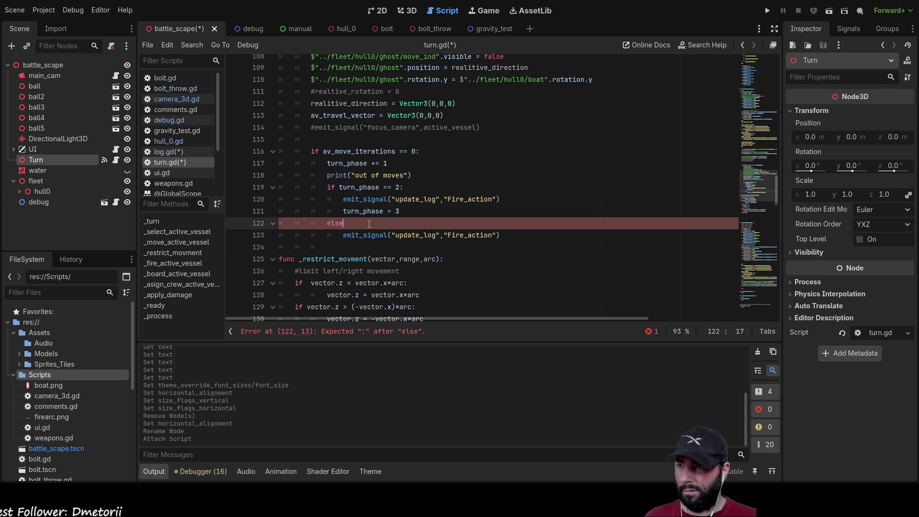
pyautogui.write(':')
pyautogui.moveTo(398, 211); pyautogui.dragTo(343, 211)
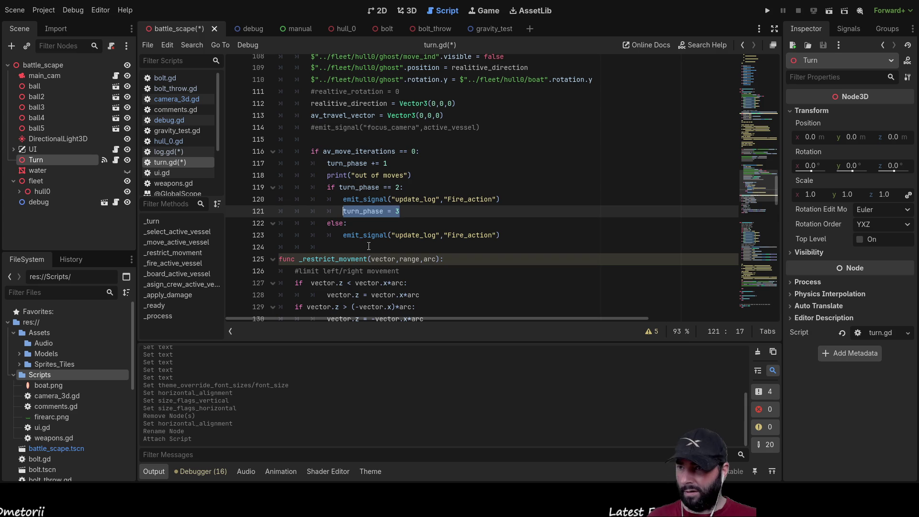
pyautogui.click(358, 236)
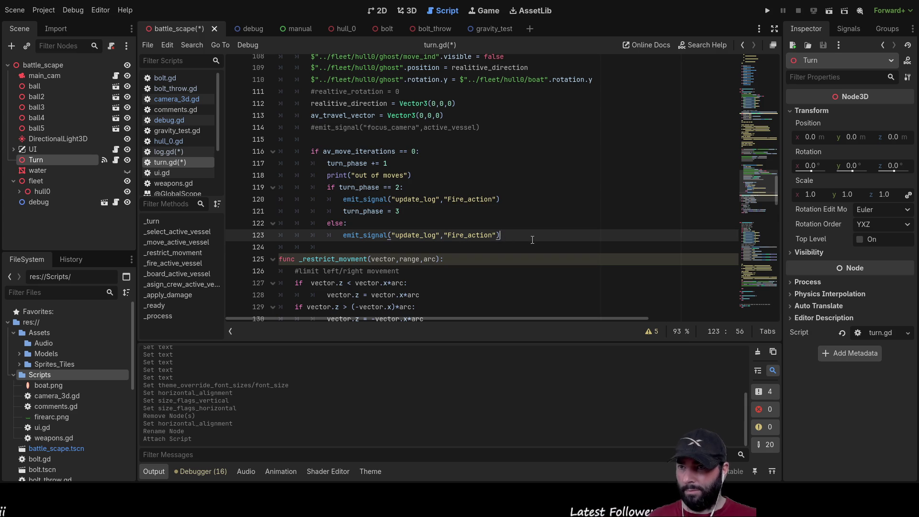
pyautogui.press('Return')
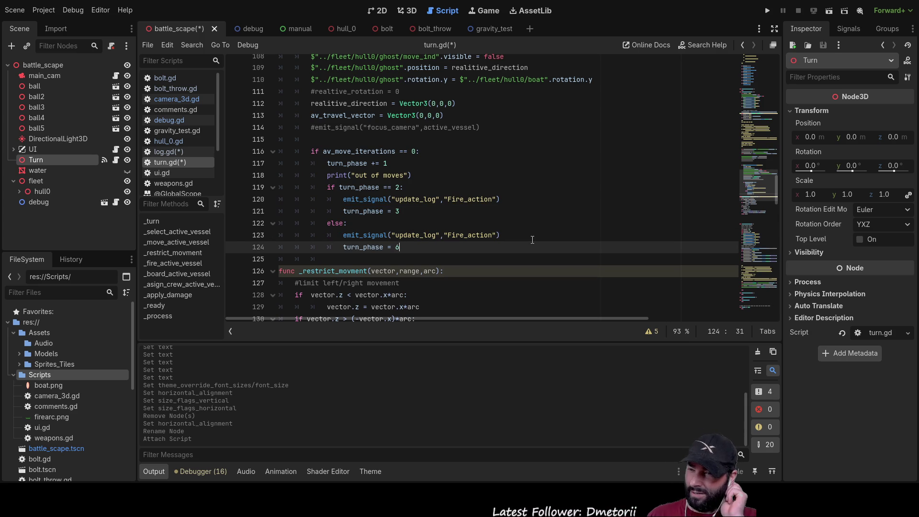
pyautogui.press('Up')
pyautogui.press('Up')
pyautogui.press('Up')
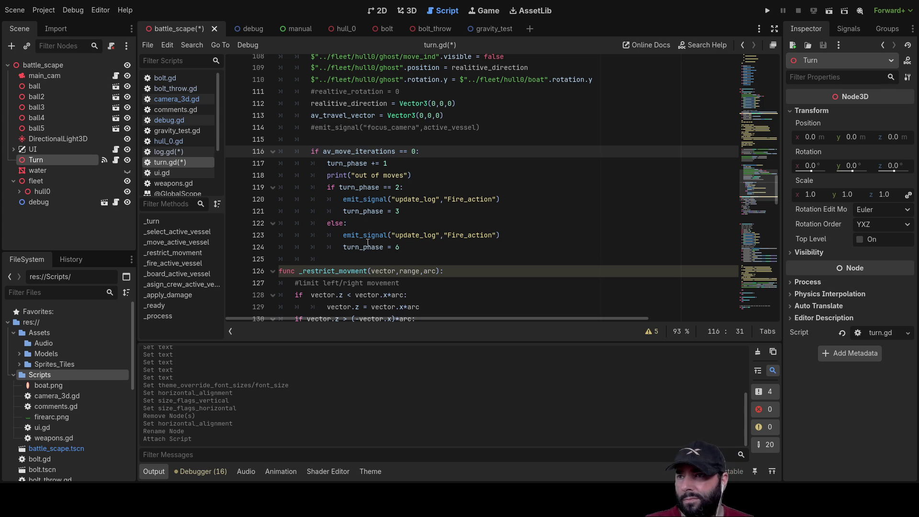
# - Select Fire_action in the else branch's emit_signal call on line 123
pyautogui.doubleClick(460, 237)
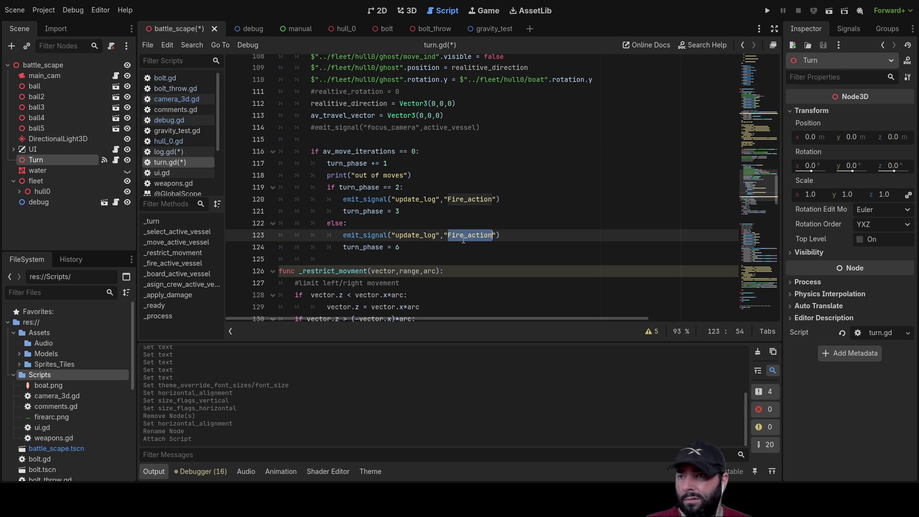
# - Change the else branch's update_log message from "Fire_action" to "end_phase"
pyautogui.scroll(15, 470, 282)
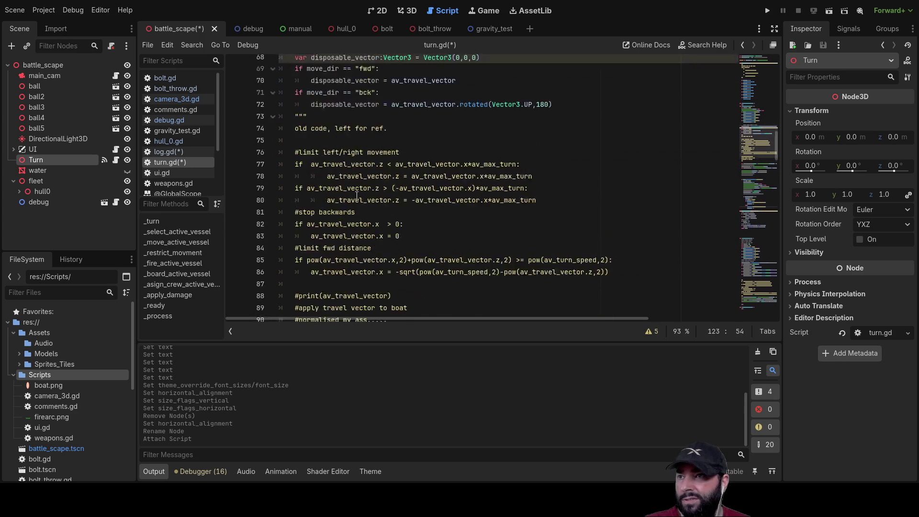
pyautogui.scroll(7, 442, 192)
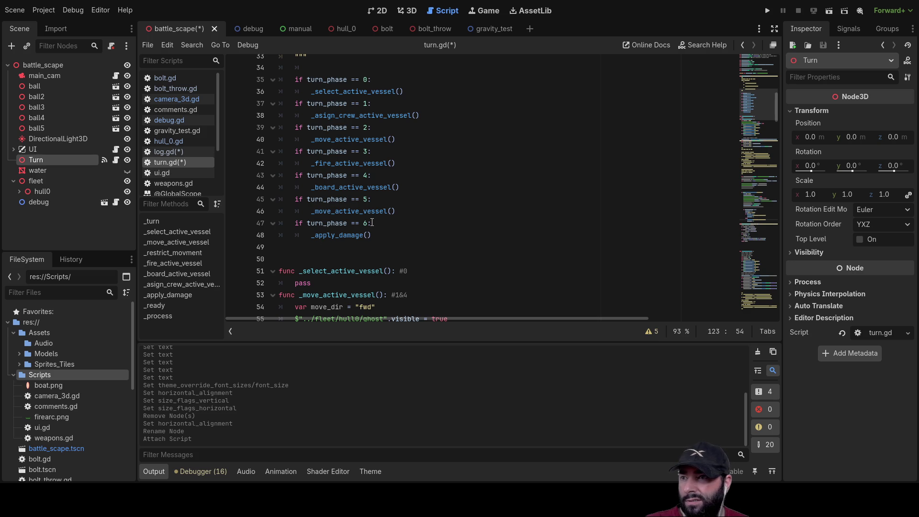
pyautogui.scroll(-20, 338, 234)
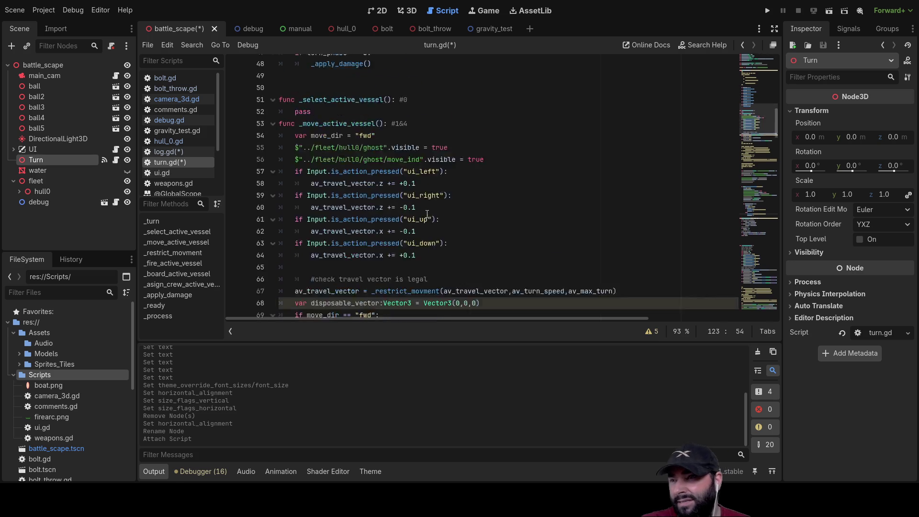
pyautogui.scroll(3, 450, 212)
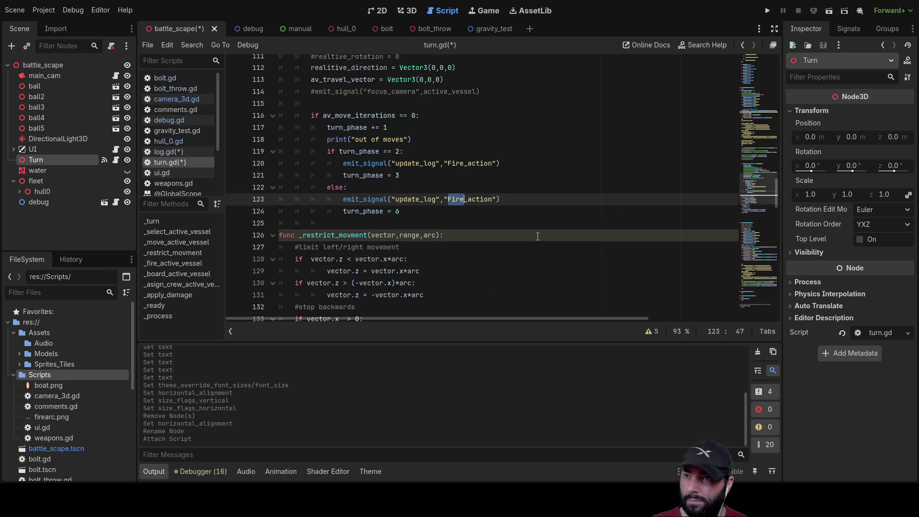
pyautogui.write('end')
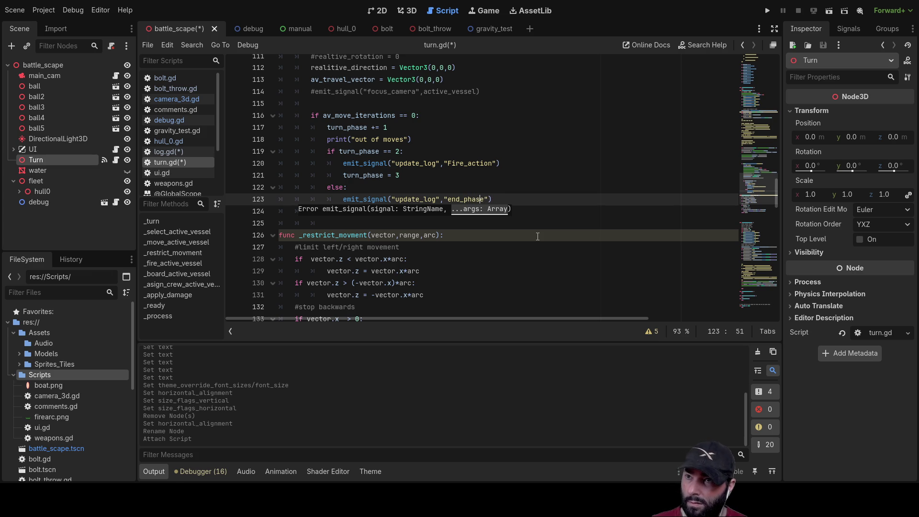
# - Delete the stray 'or' before the colon in the av_move_iterations == 0 condition
pyautogui.press('Down')
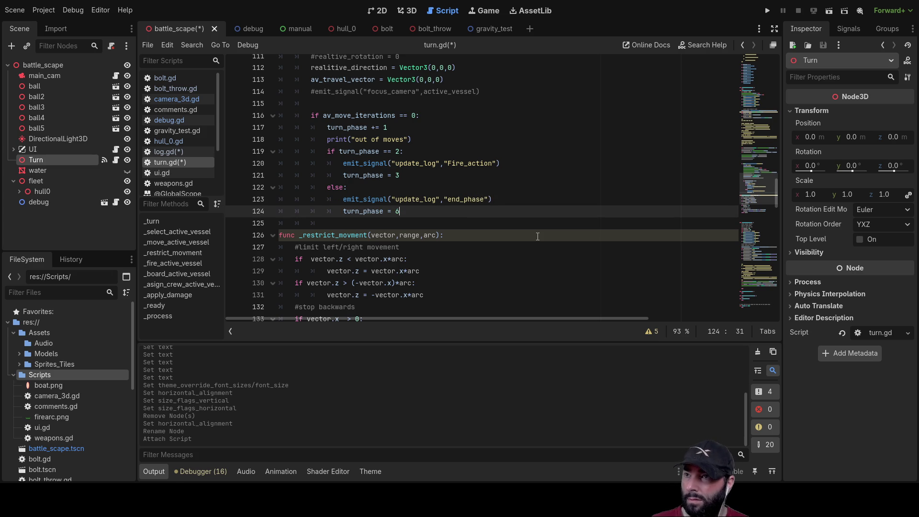
pyautogui.press('Up')
pyautogui.press('Up')
pyautogui.press('Up')
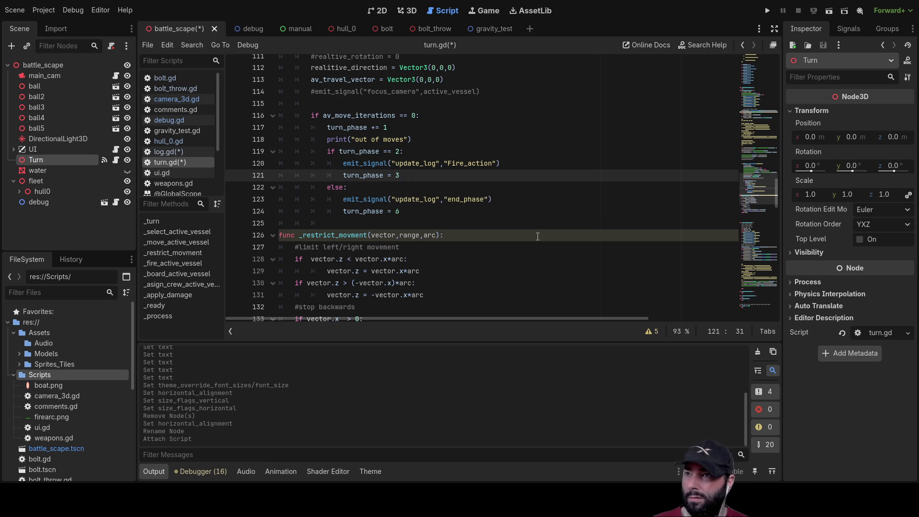
pyautogui.press('Up')
pyautogui.press('Up')
pyautogui.press('Up')
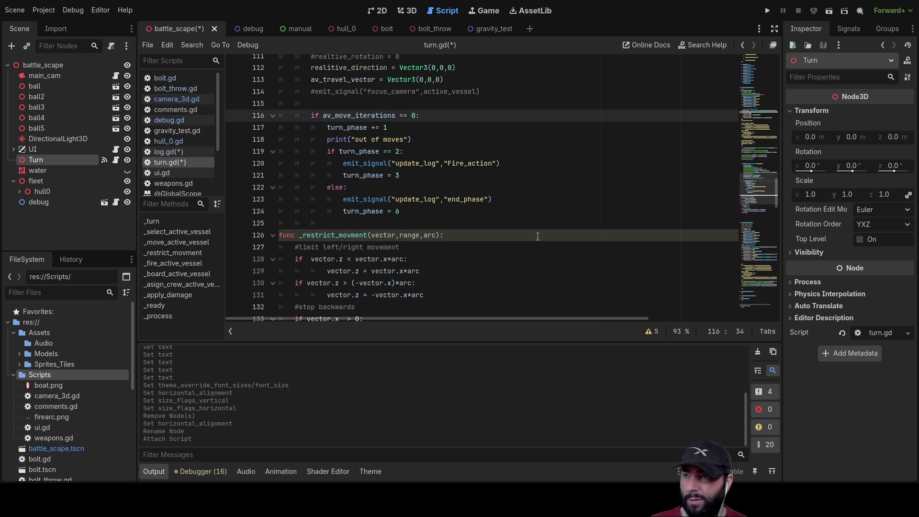
pyautogui.press('Up')
pyautogui.press('Down')
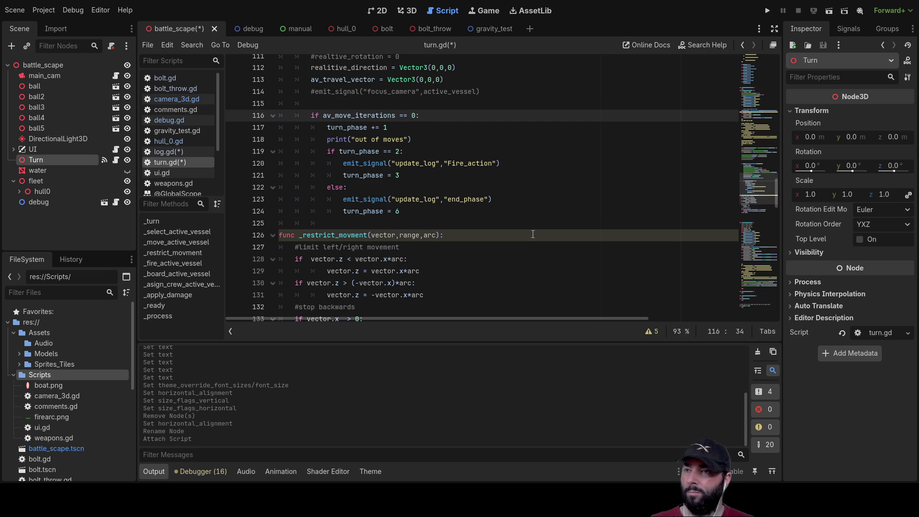
pyautogui.scroll(6, 510, 214)
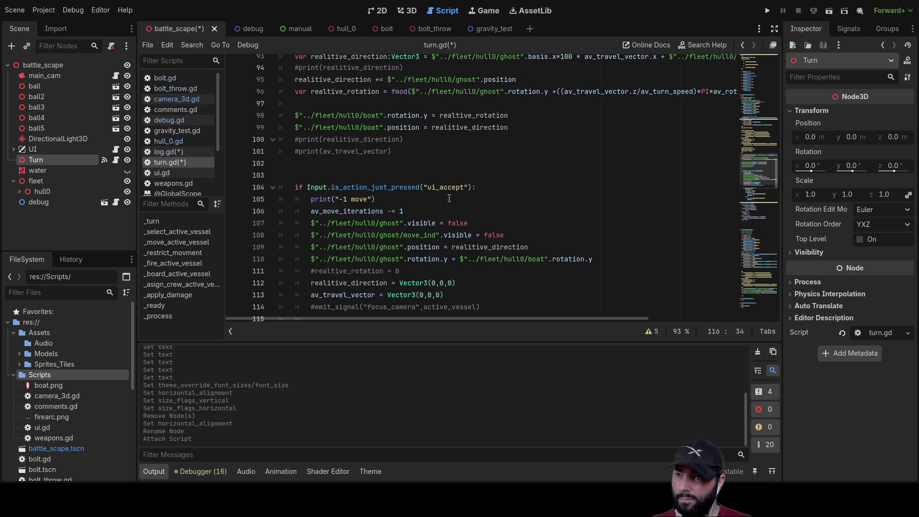
pyautogui.scroll(-5, 448, 198)
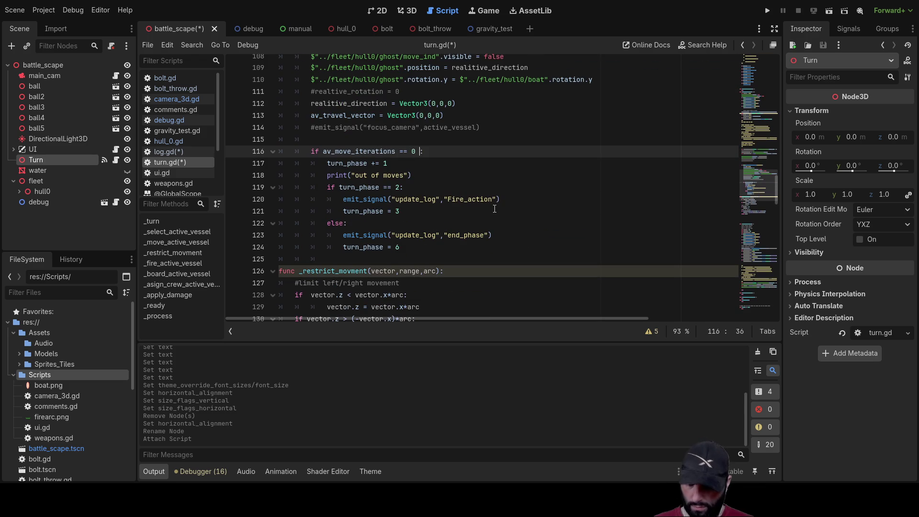
pyautogui.press('BackSpace')
pyautogui.press('BackSpace')
pyautogui.press('BackSpace')
pyautogui.write(':')
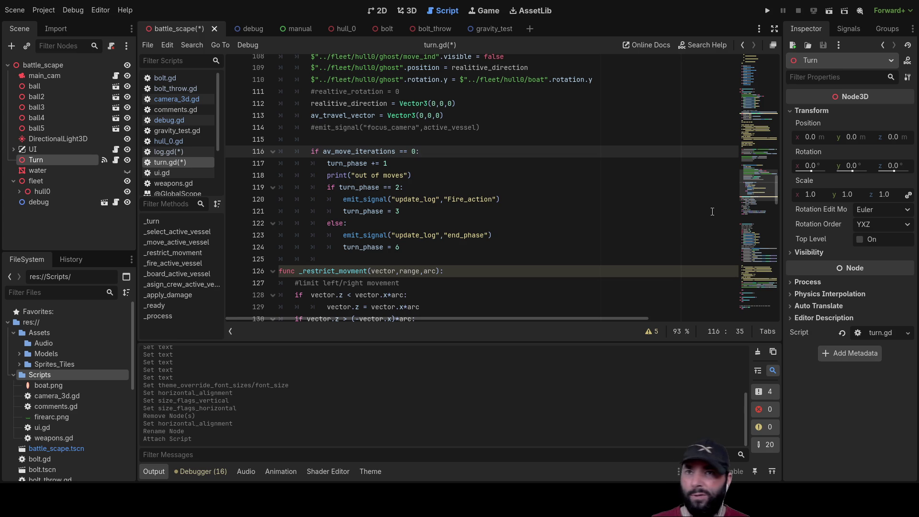
# - Select the next_phase button in the 2D view and connect its pressed() signal to turn.gd
pyautogui.click(378, 8)
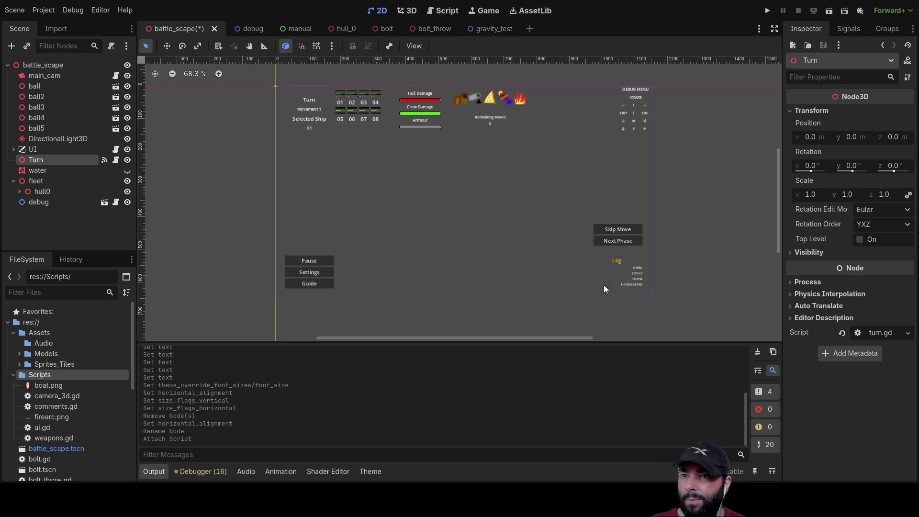
pyautogui.click(620, 240)
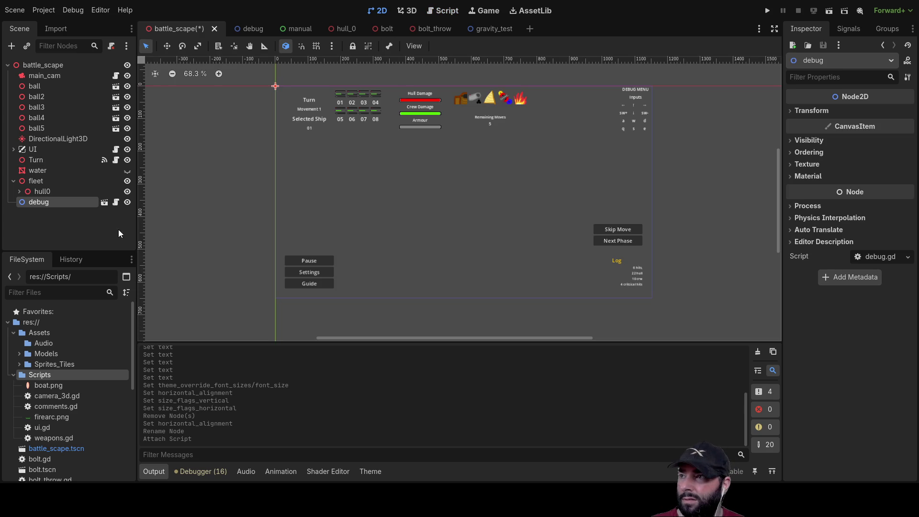
pyautogui.click(617, 231)
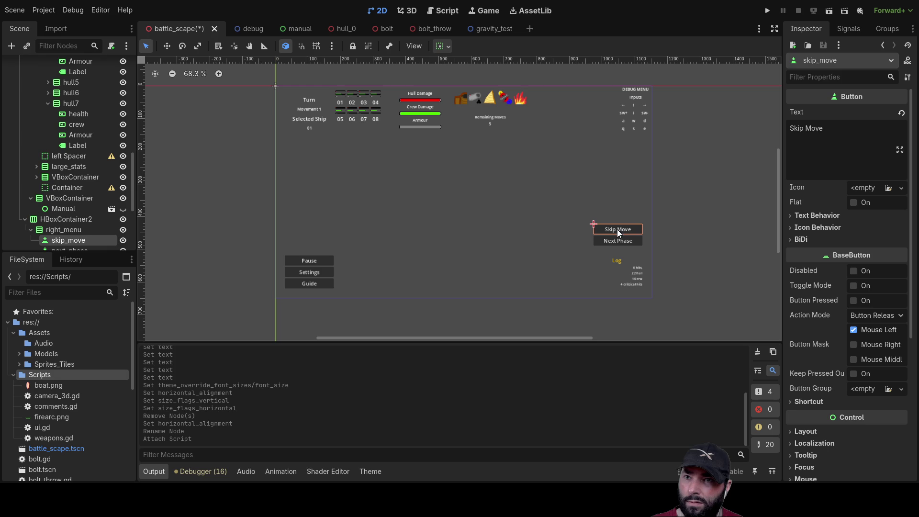
pyautogui.click(615, 242)
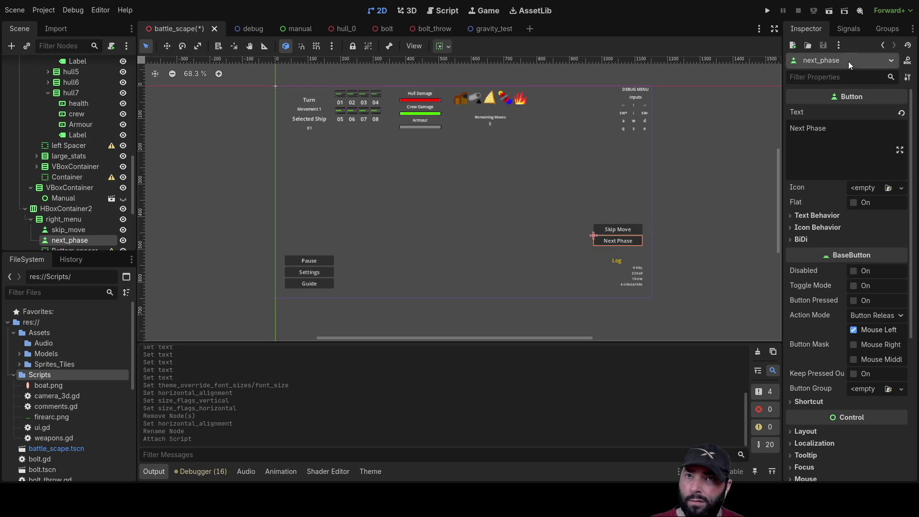
pyautogui.click(843, 30)
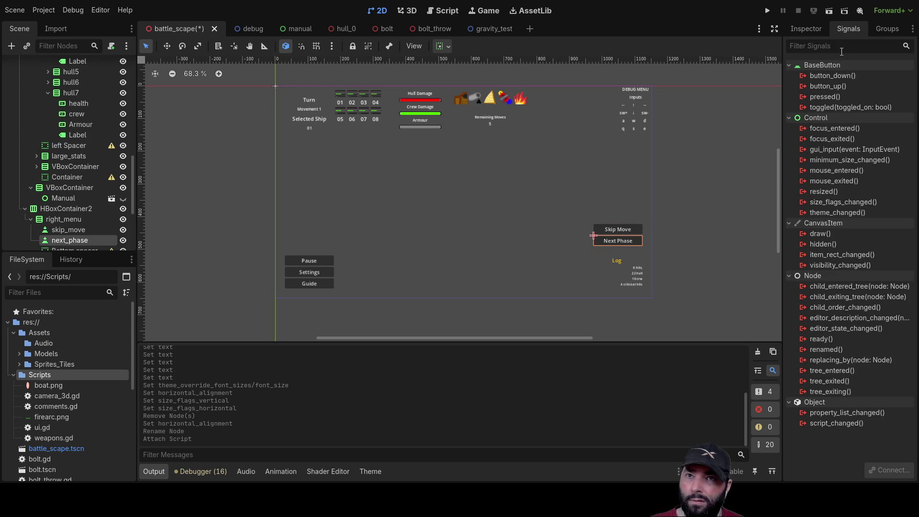
pyautogui.click(831, 96)
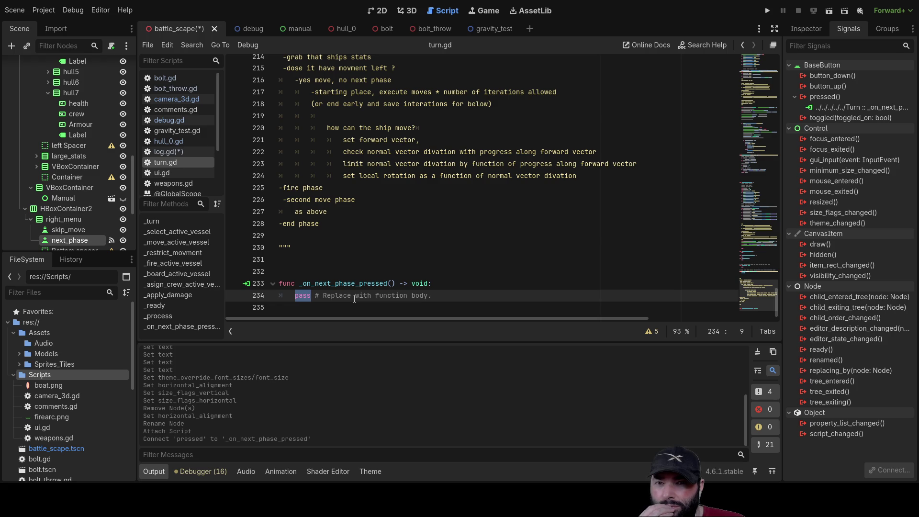
# - Replace the placeholder comment in _on_next_phase_pressed with 'turn_phase += 1'
pyautogui.write('turn_phase = 3')
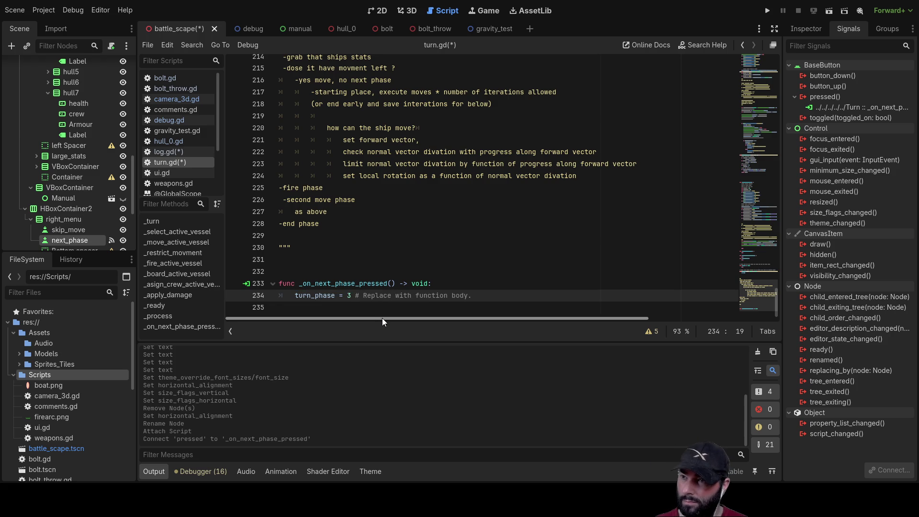
pyautogui.press('BackSpace')
pyautogui.press('Left')
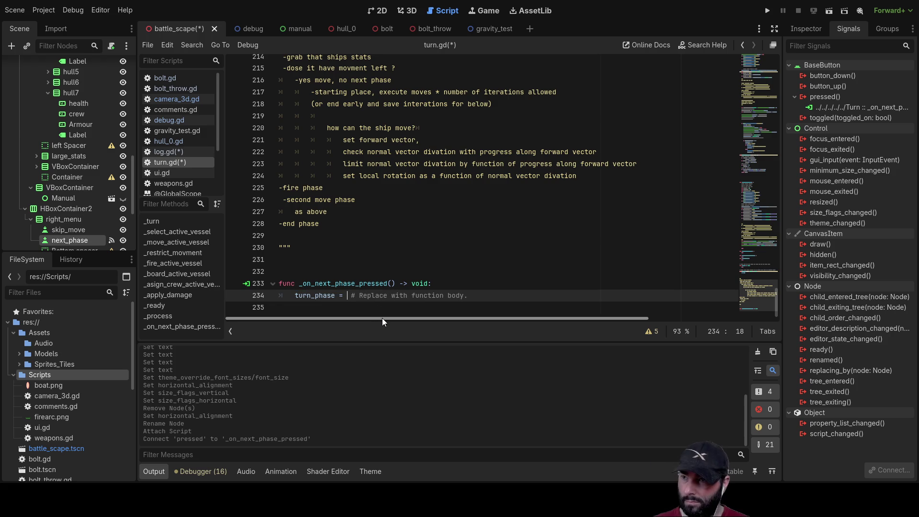
pyautogui.write('+= ')
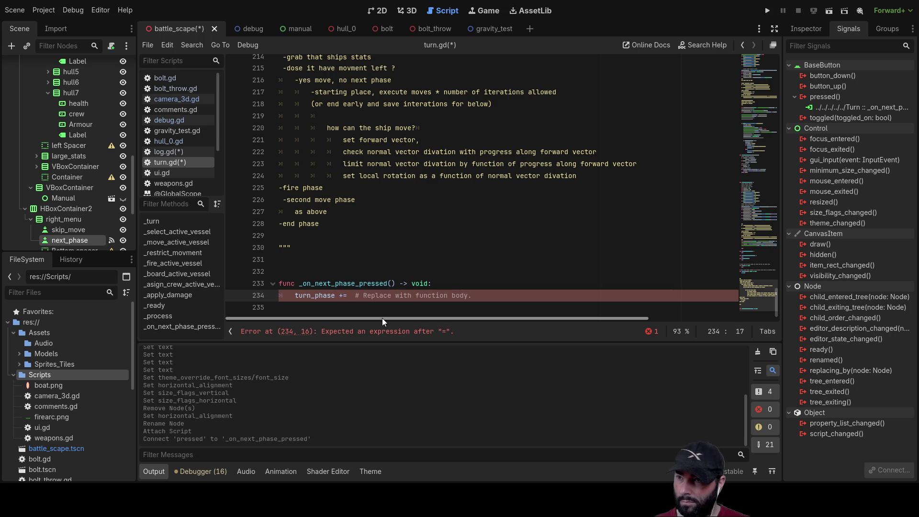
pyautogui.write('1')
pyautogui.press('Delete')
pyautogui.press('Delete')
pyautogui.press('Delete')
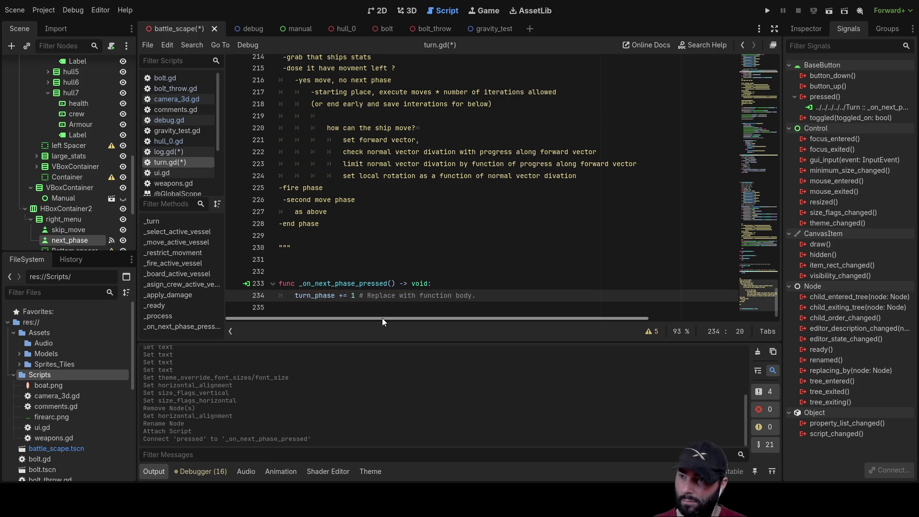
pyautogui.press('Delete')
pyautogui.press('Delete')
pyautogui.press('Delete')
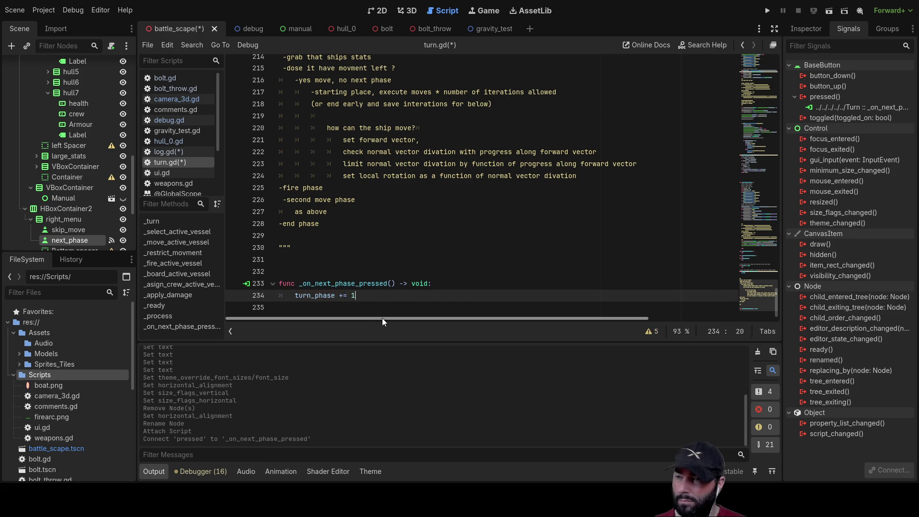
pyautogui.press('Delete')
# - Begin an 'if turn_phase >=' check on a new line below the increment
pyautogui.press('Return')
pyautogui.write('if ')
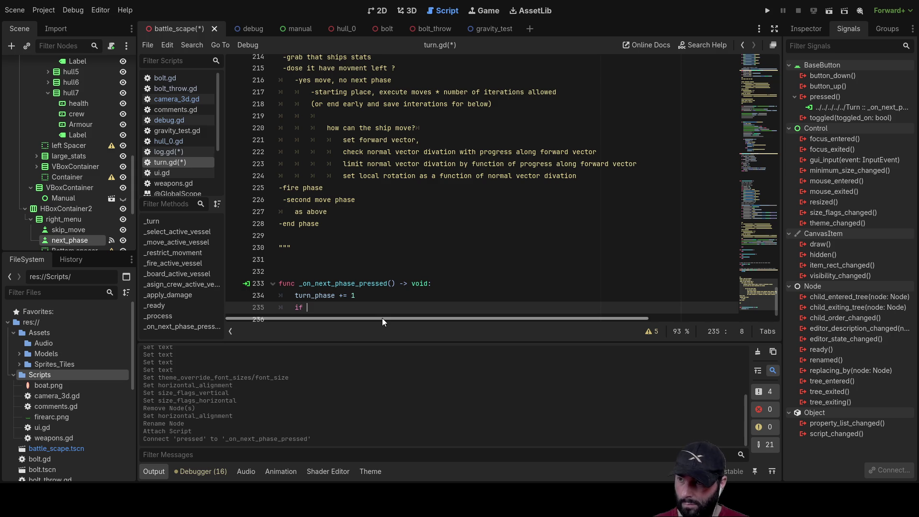
pyautogui.write('turn_phase = 3')
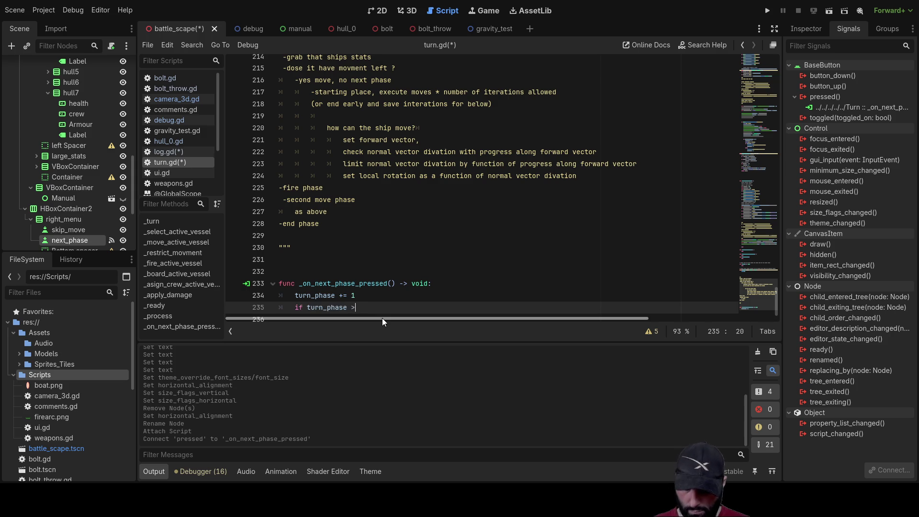
pyautogui.write('=')
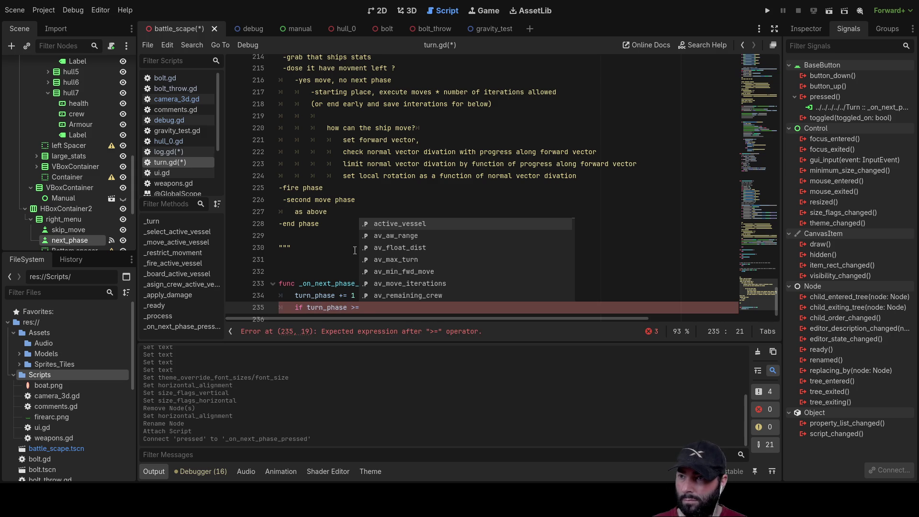
pyautogui.click(389, 259)
# - Finish line 235 as 'if turn_phase >=7:' with 'turn_phase = 0' inside the block
pyautogui.scroll(20, 396, 280)
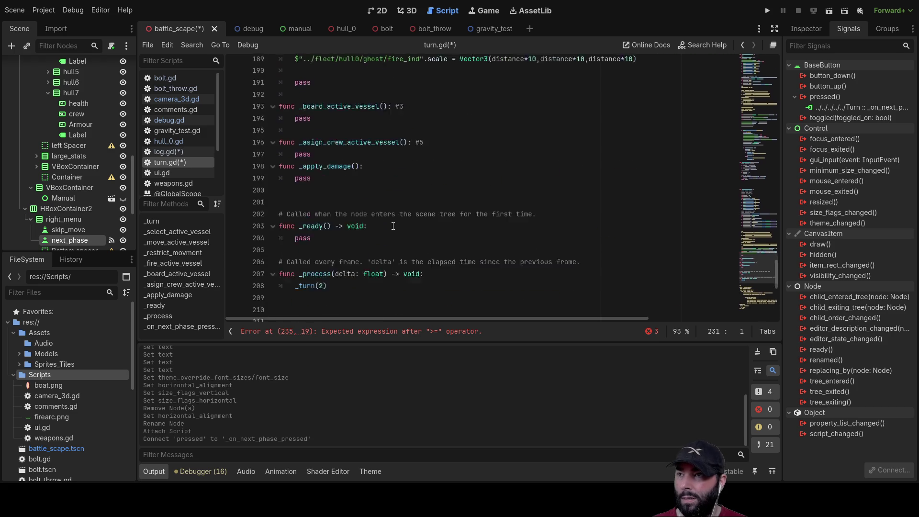
pyautogui.scroll(20, 372, 204)
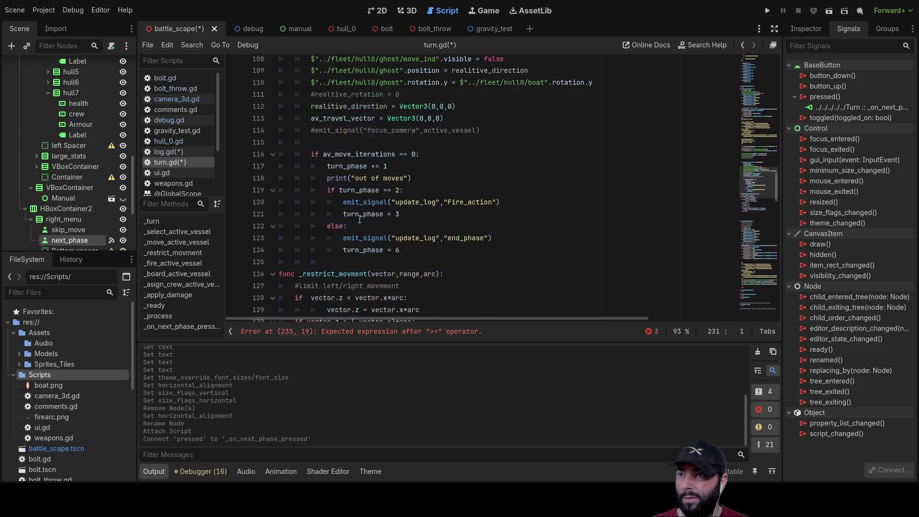
pyautogui.scroll(7, 363, 227)
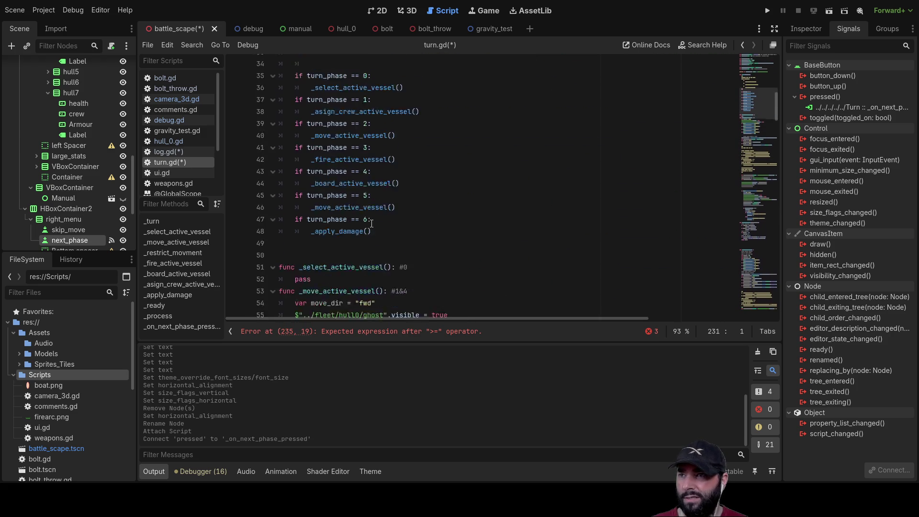
pyautogui.scroll(-4, 360, 296)
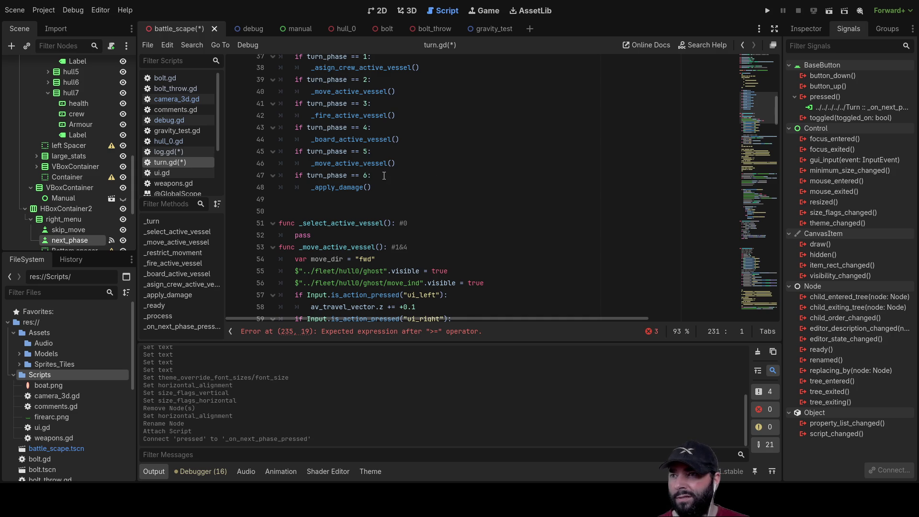
pyautogui.scroll(3, 384, 175)
pyautogui.scroll(-20, 399, 160)
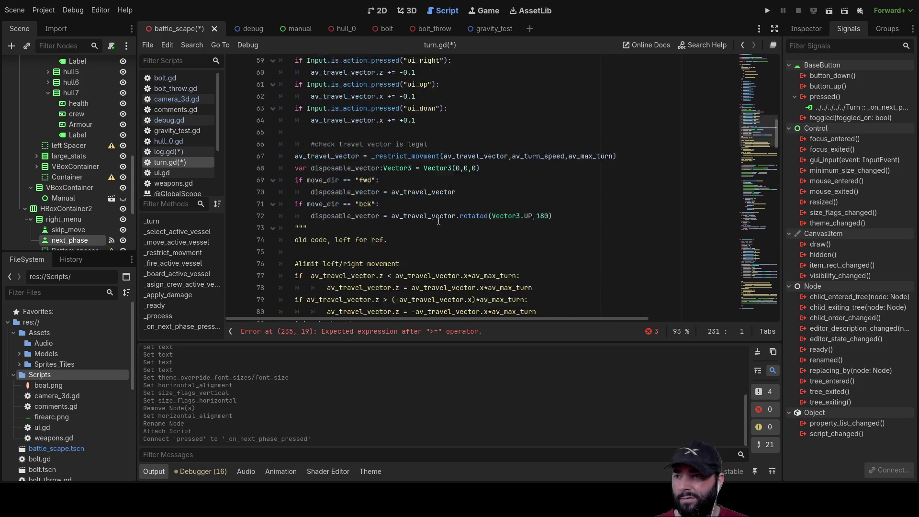
pyautogui.scroll(-13, 439, 223)
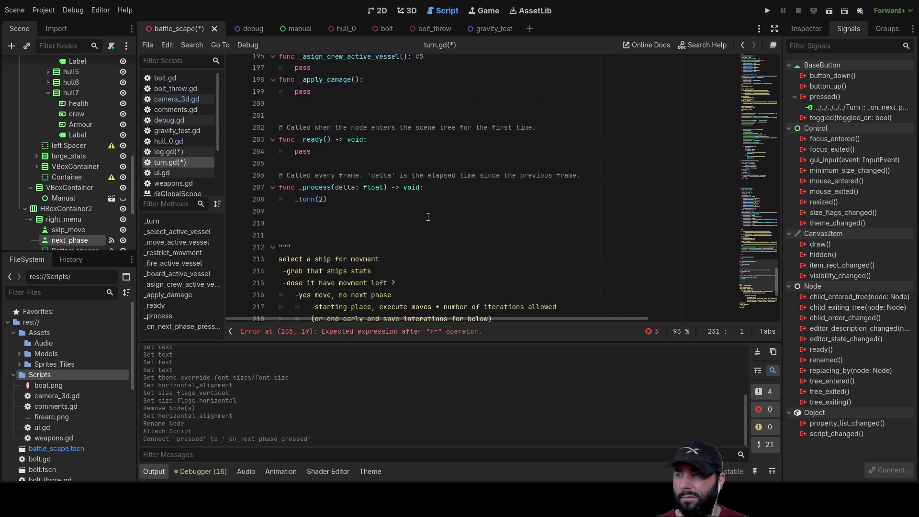
pyautogui.click(367, 297)
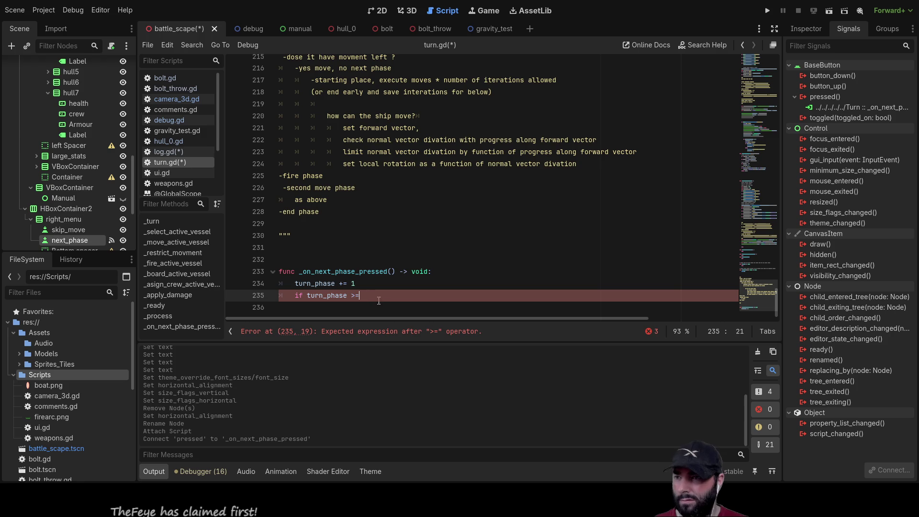
pyautogui.write('7')
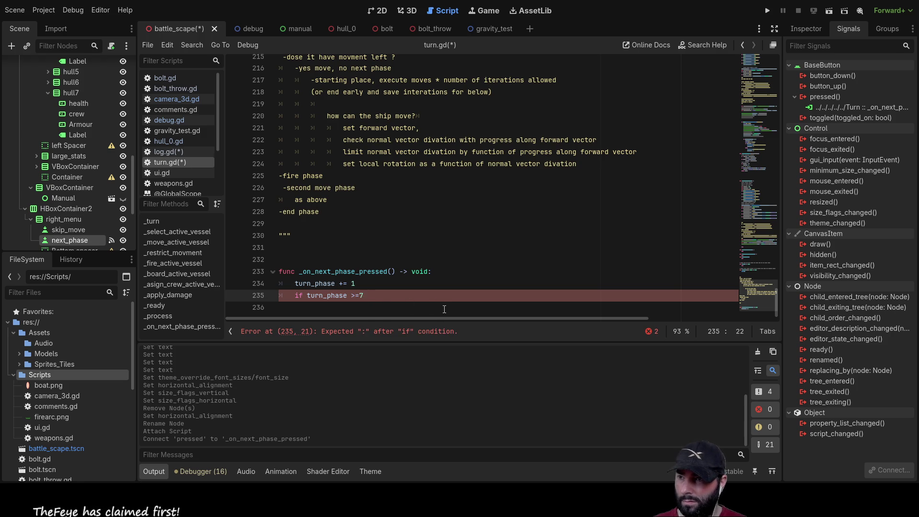
pyautogui.write(':')
pyautogui.press('Return')
pyautogui.write('turn_phase = ')
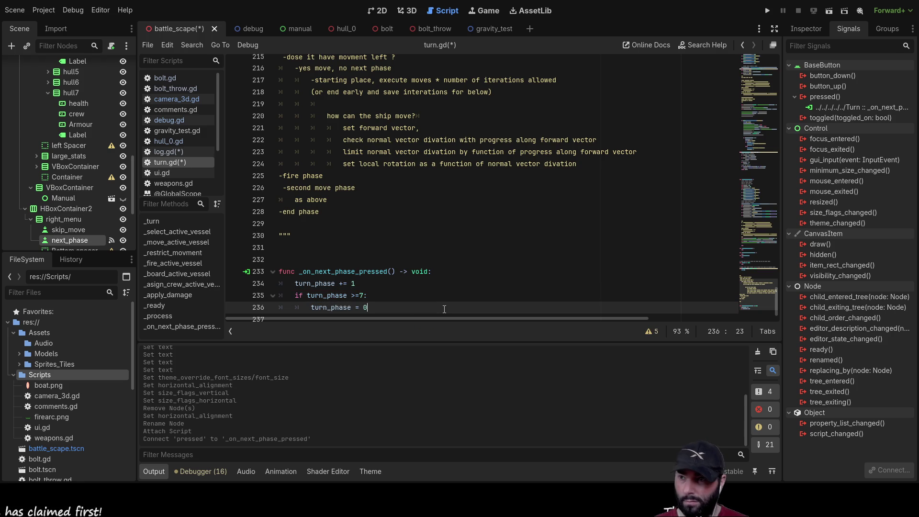
pyautogui.write('0')
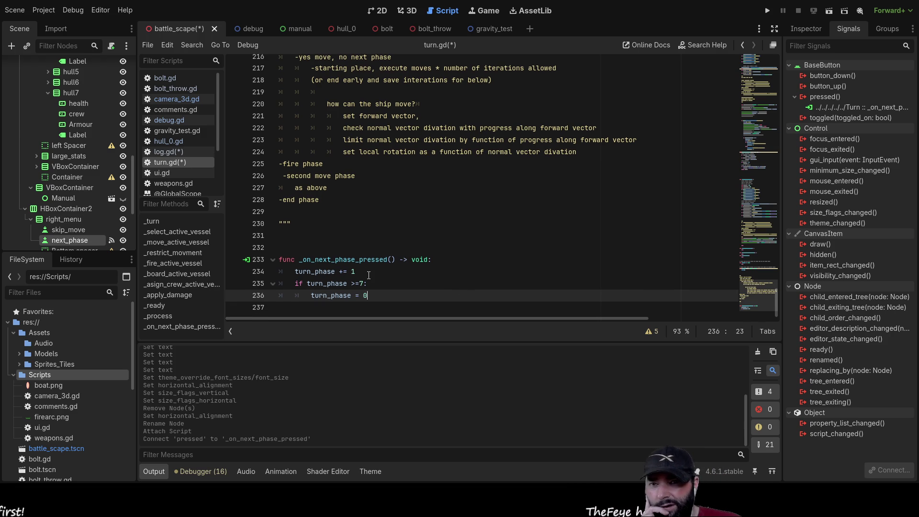
pyautogui.click(289, 280)
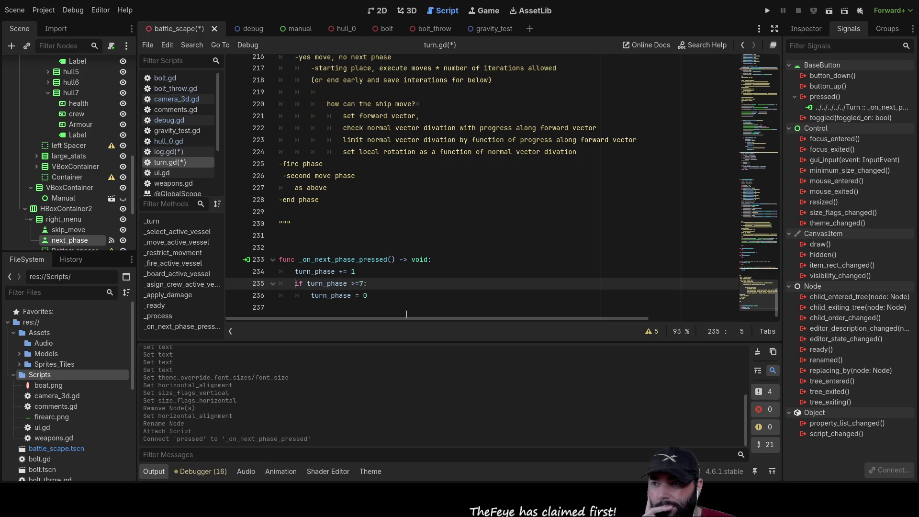
pyautogui.scroll(12, 417, 230)
pyautogui.scroll(20, 418, 229)
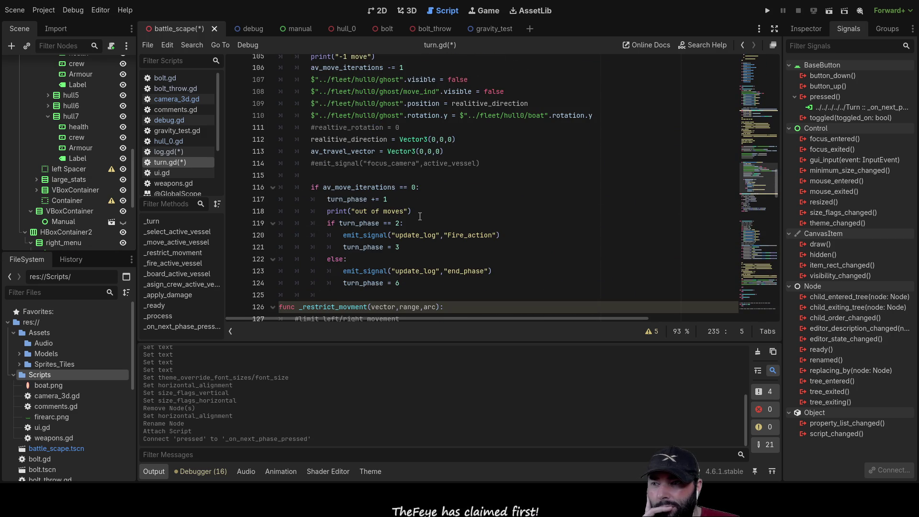
pyautogui.scroll(6, 422, 226)
pyautogui.scroll(4, 421, 226)
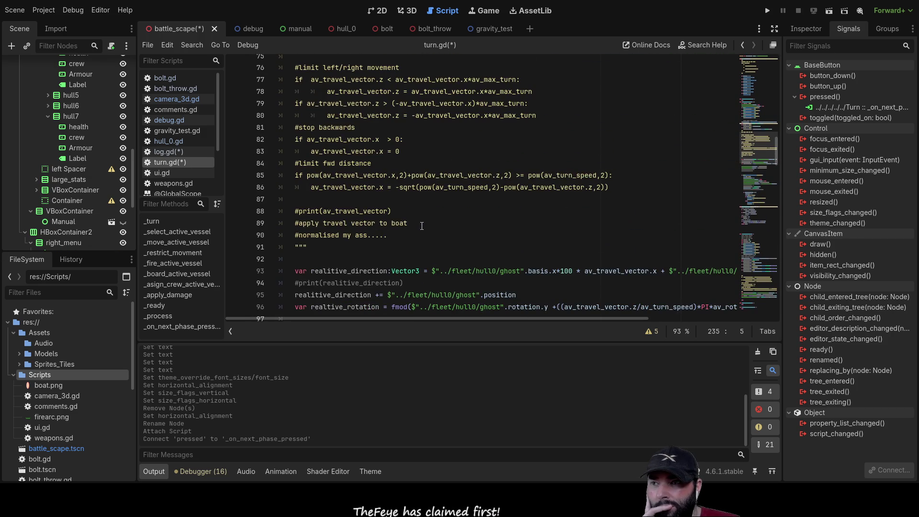
pyautogui.scroll(5, 421, 245)
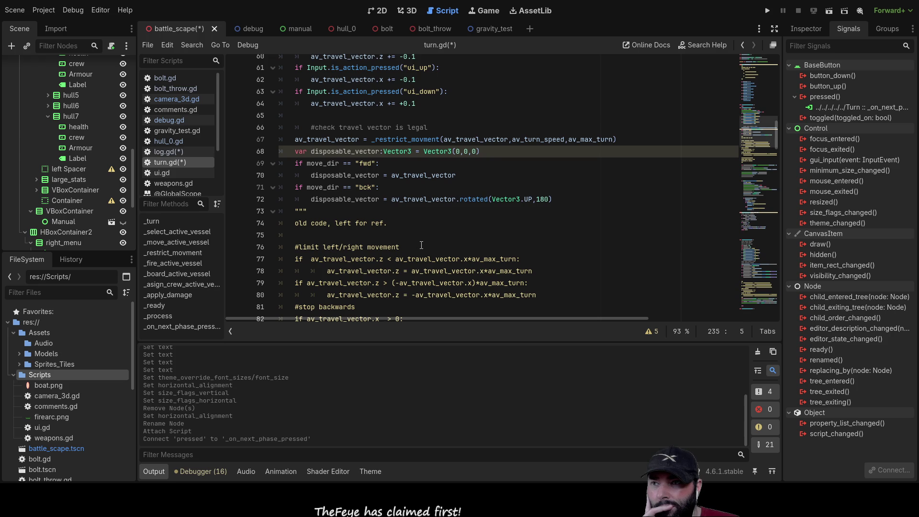
pyautogui.scroll(19, 421, 245)
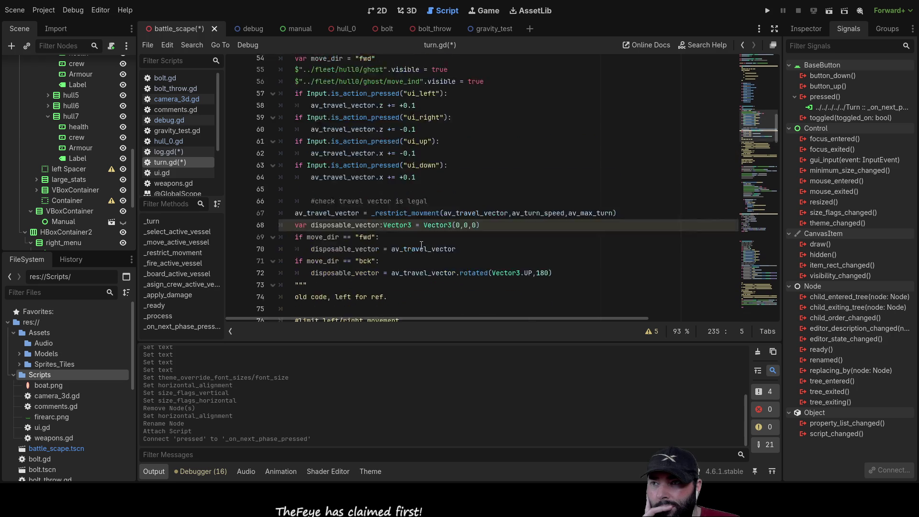
pyautogui.scroll(1, 423, 245)
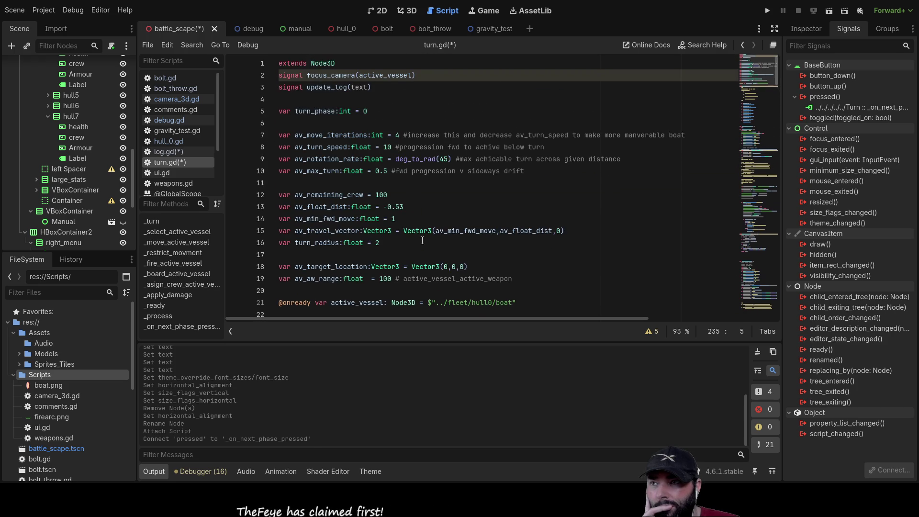
pyautogui.scroll(-5, 352, 168)
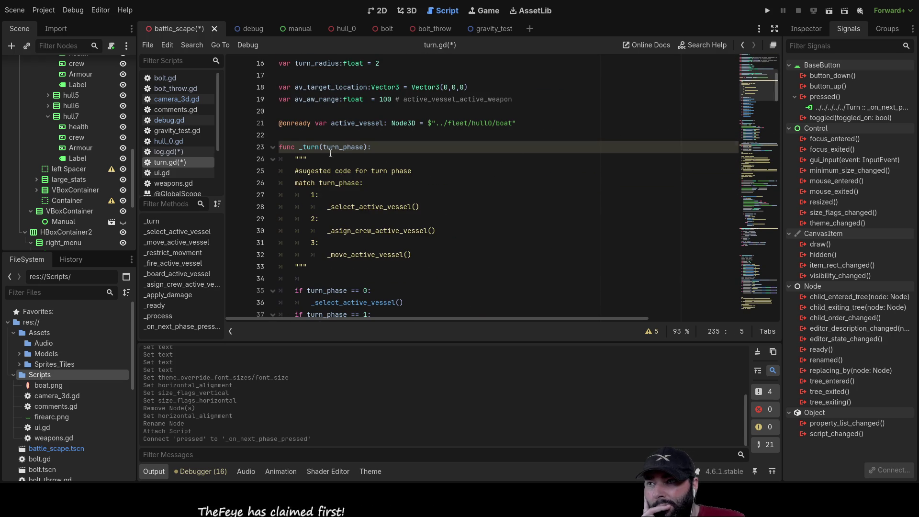
pyautogui.click(297, 159)
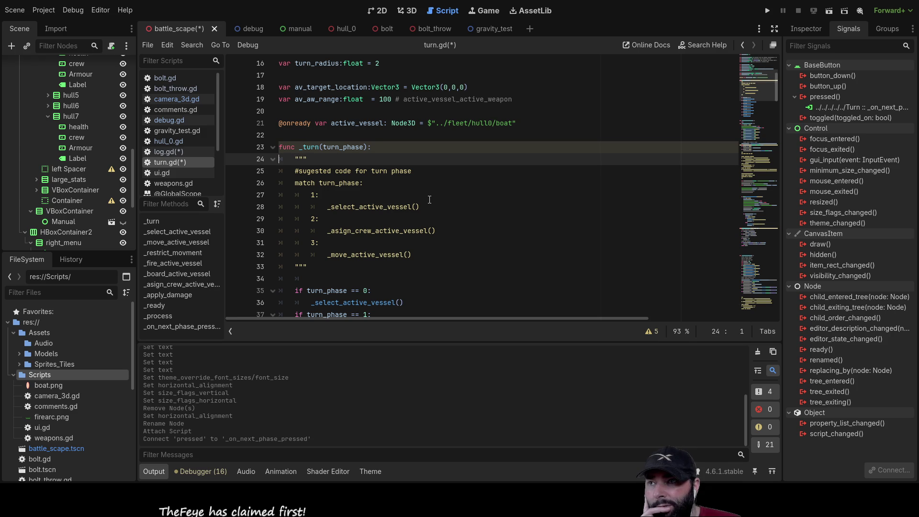
pyautogui.click(350, 146)
pyautogui.doubleClick(349, 147)
pyautogui.scroll(4, 444, 227)
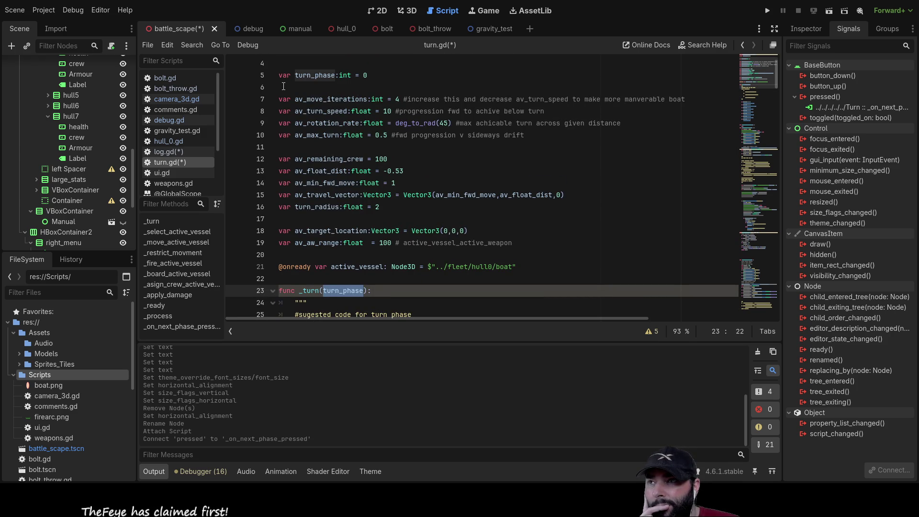
pyautogui.click(286, 87)
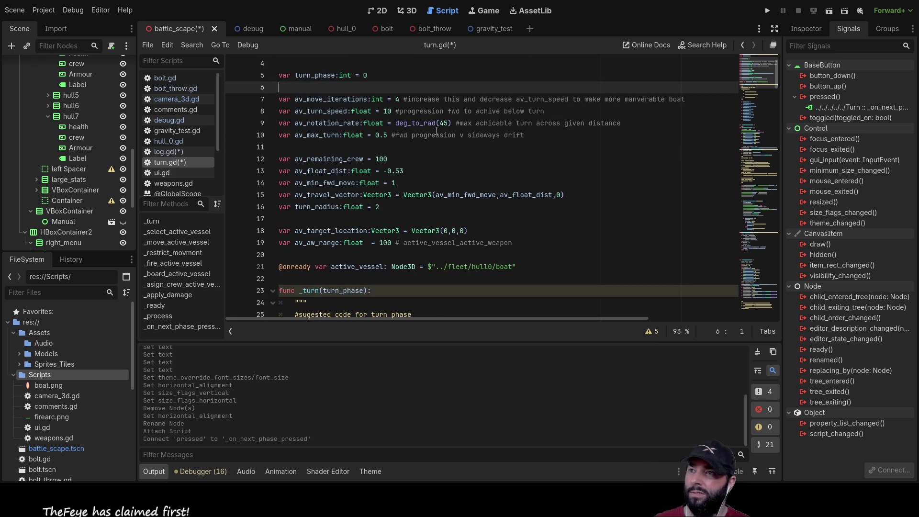
# - Declare 'const turn_name:Array = [' on line 6 with "vessel selection" as the first entry
pyautogui.press('Return')
pyautogui.press('Up')
pyautogui.write('co')
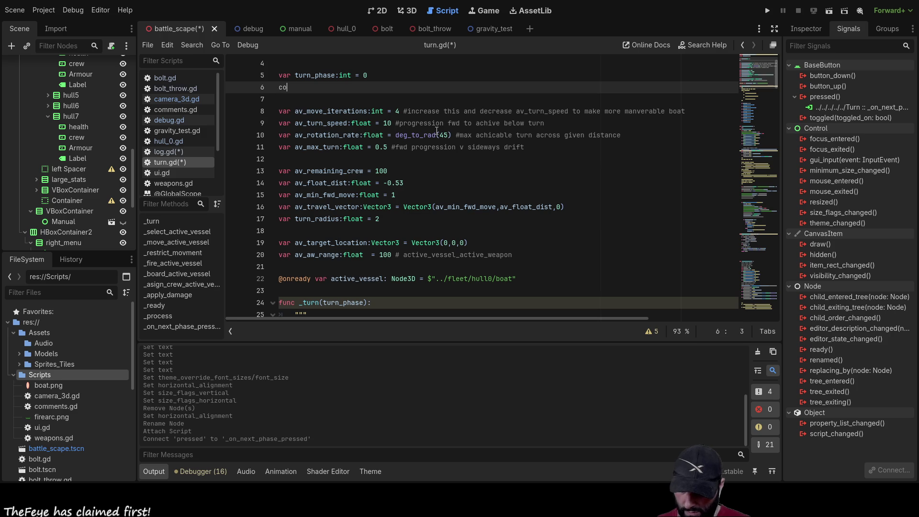
pyautogui.write('nst t')
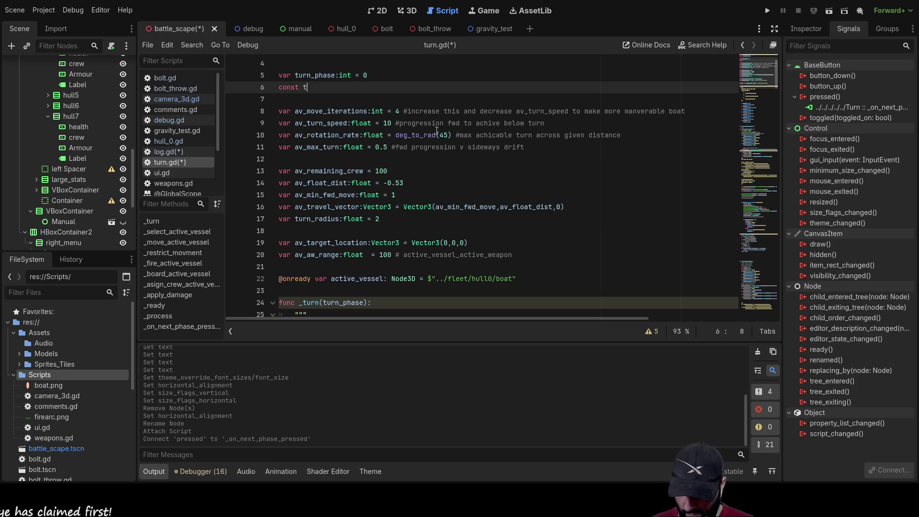
pyautogui.write('urn_na')
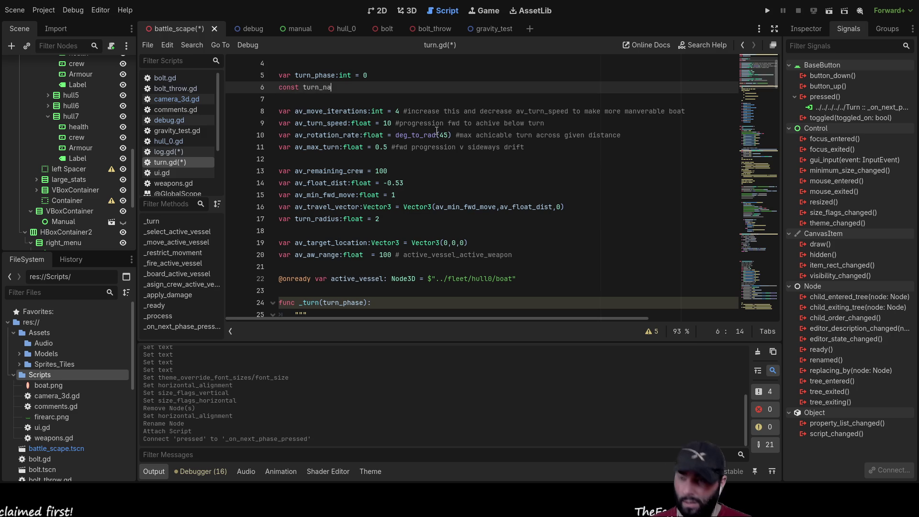
pyautogui.write('me:Array')
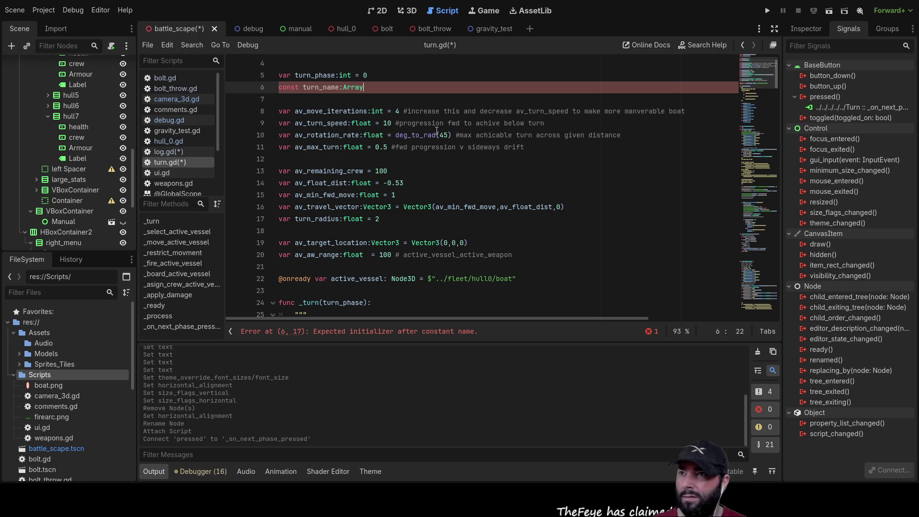
pyautogui.write(' = ')
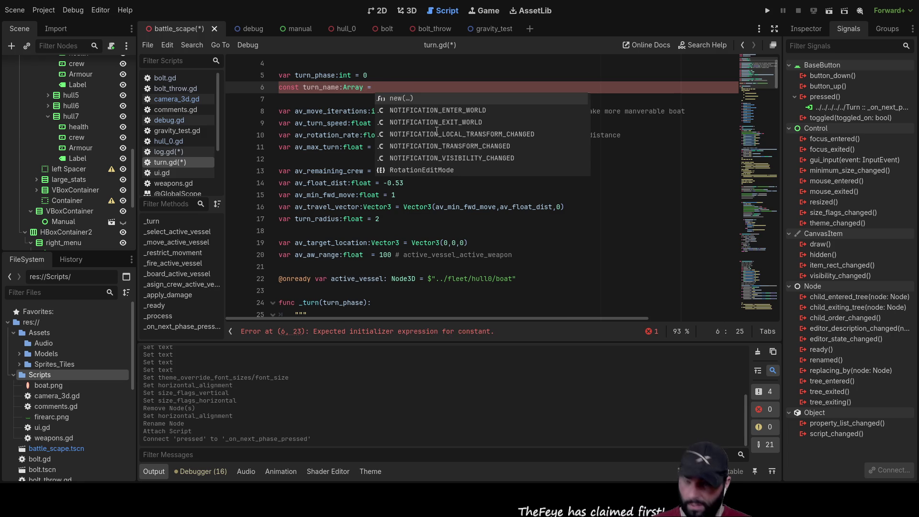
pyautogui.write('[')
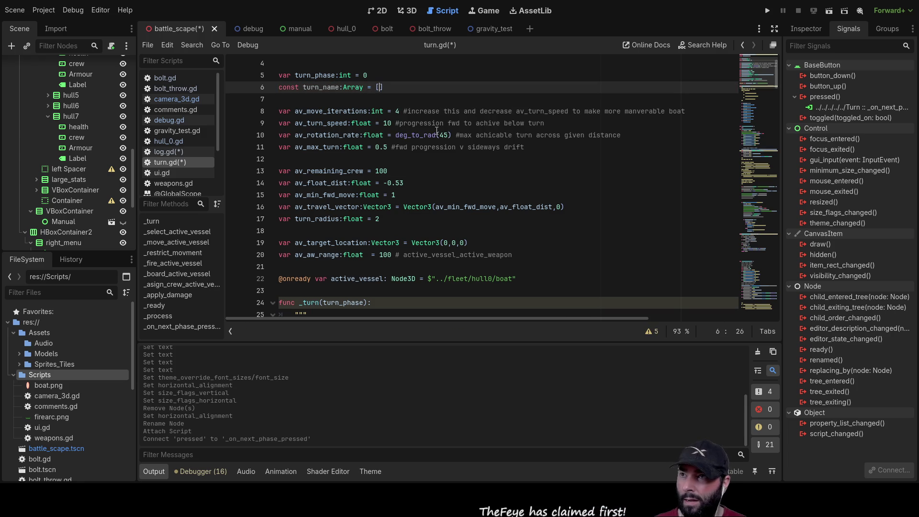
pyautogui.scroll(-3, 445, 166)
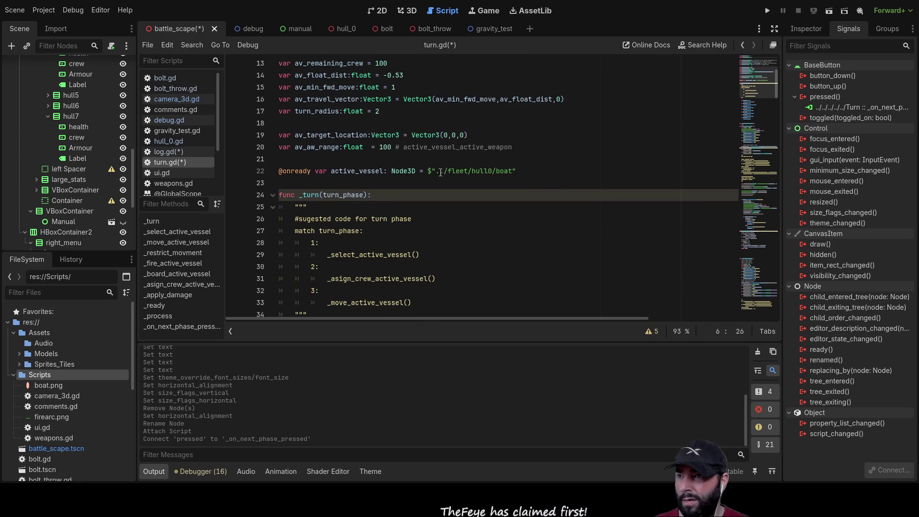
pyautogui.scroll(-7, 444, 166)
pyautogui.scroll(11, 439, 185)
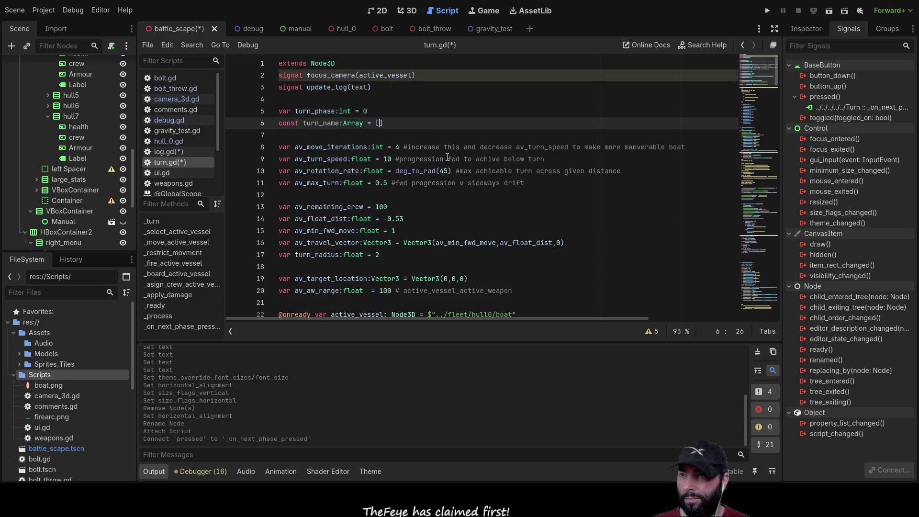
pyautogui.write('select')
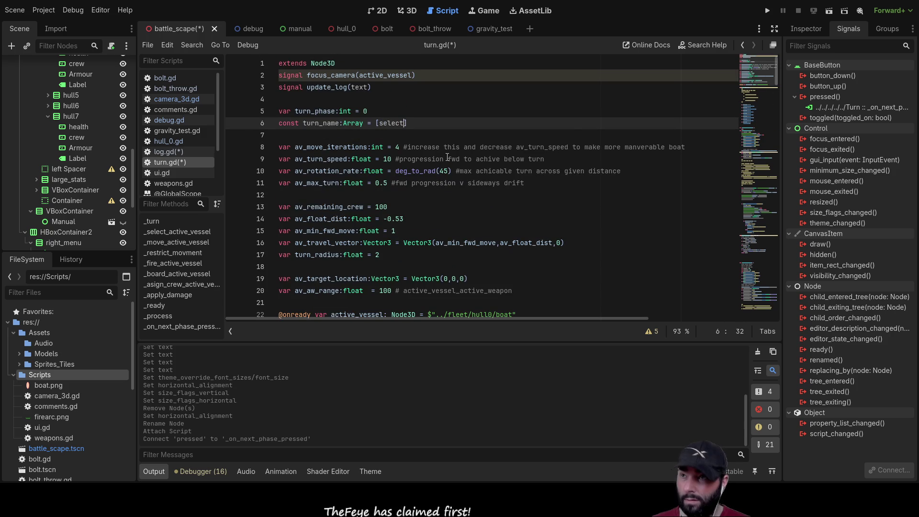
pyautogui.press('BackSpace')
pyautogui.press('BackSpace')
pyautogui.press('BackSpace')
pyautogui.write('"vessel selection')
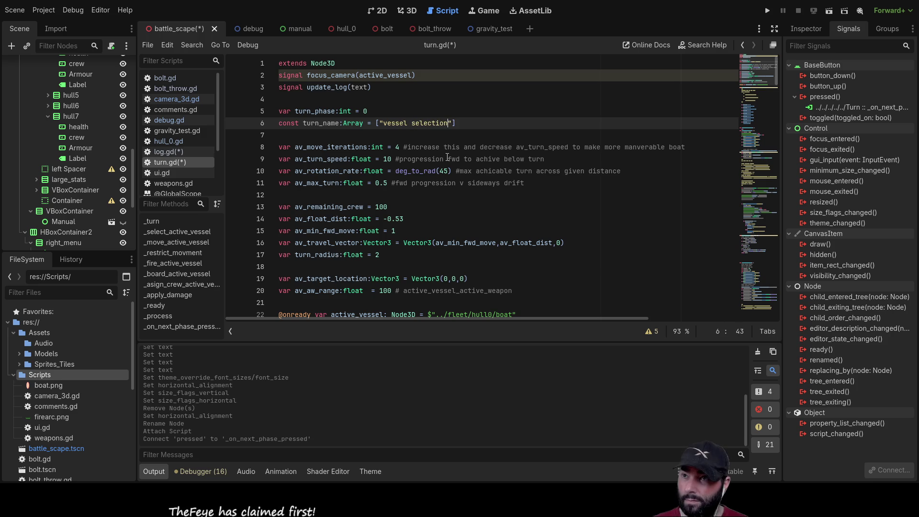
pyautogui.write('",')
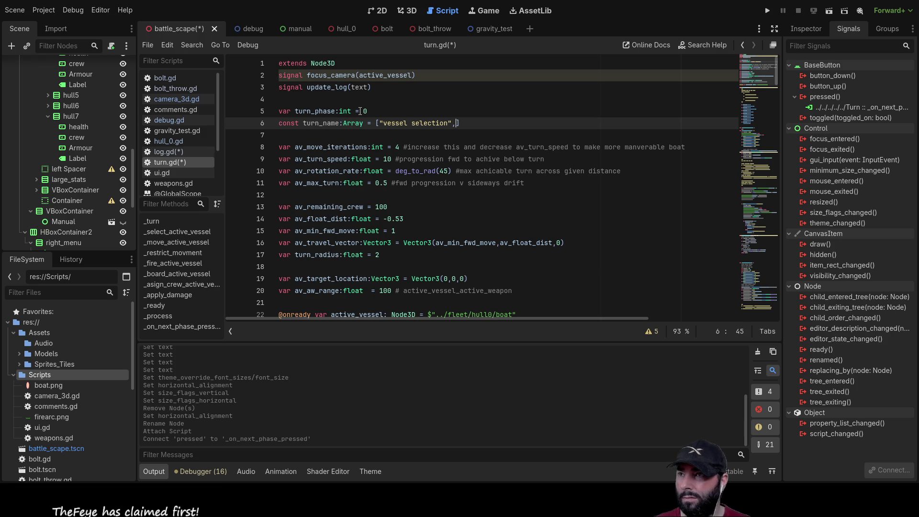
# - Add "crew asignment" as the second phase name
pyautogui.scroll(-6, 359, 111)
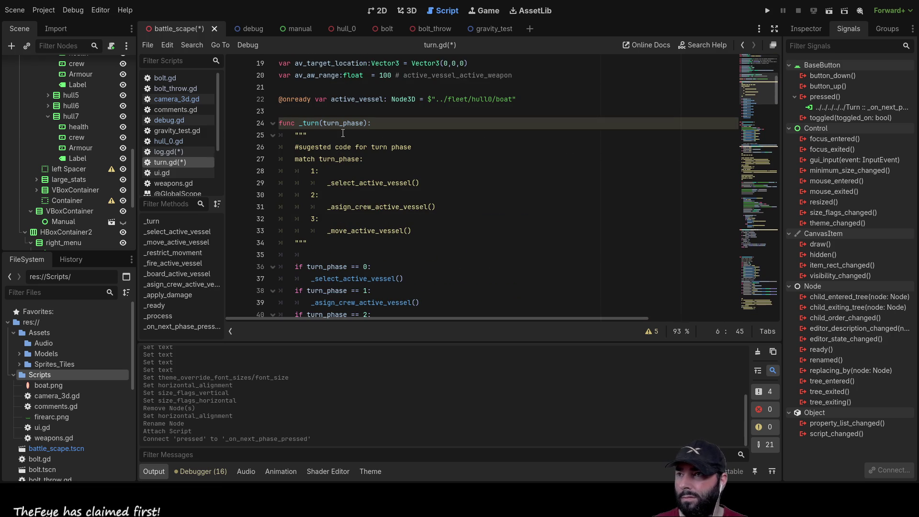
pyautogui.scroll(-2, 361, 197)
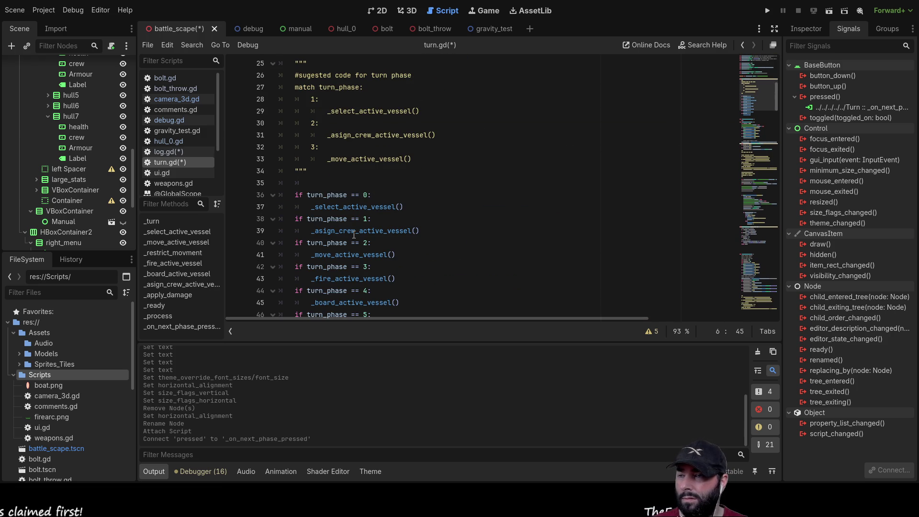
pyautogui.scroll(2, 444, 243)
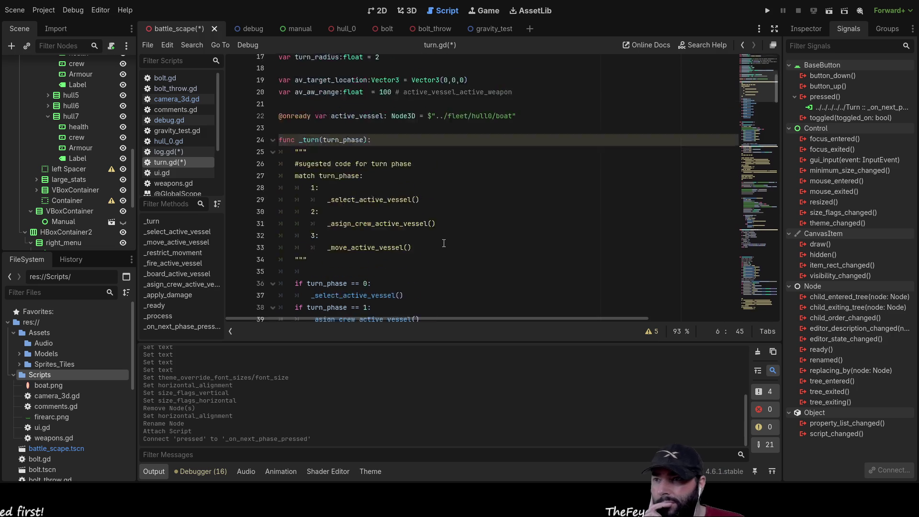
pyautogui.scroll(6, 444, 243)
pyautogui.write('"crew asignment')
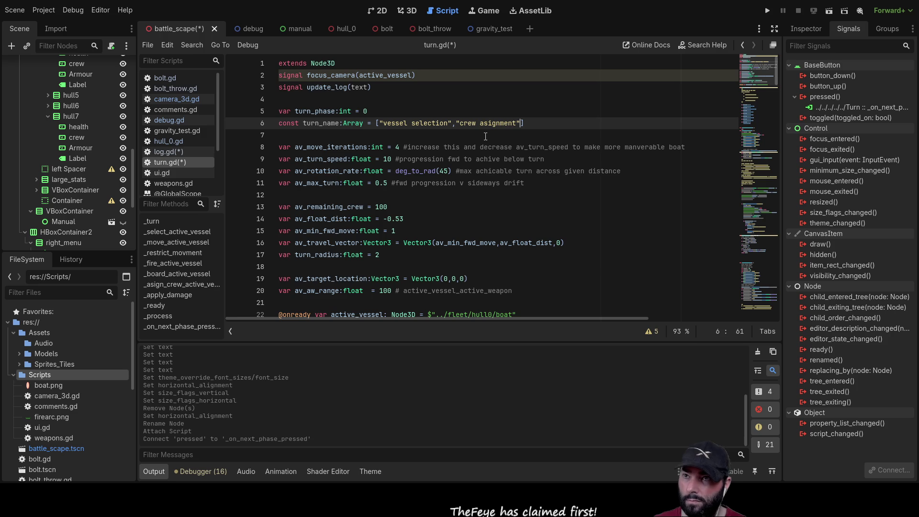
pyautogui.write(',"')
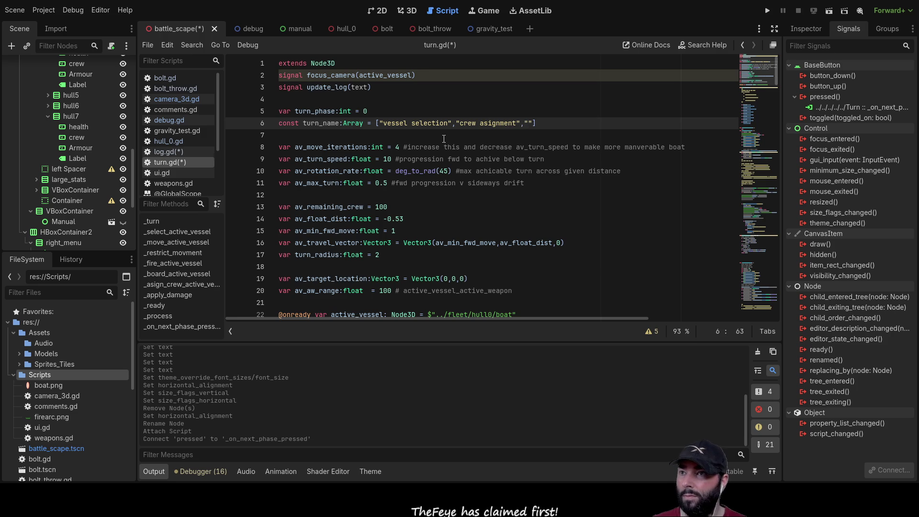
# - Add "1st move", "shot", "board", "2nd move" and begin the "ending phase" entry
pyautogui.scroll(-10, 437, 134)
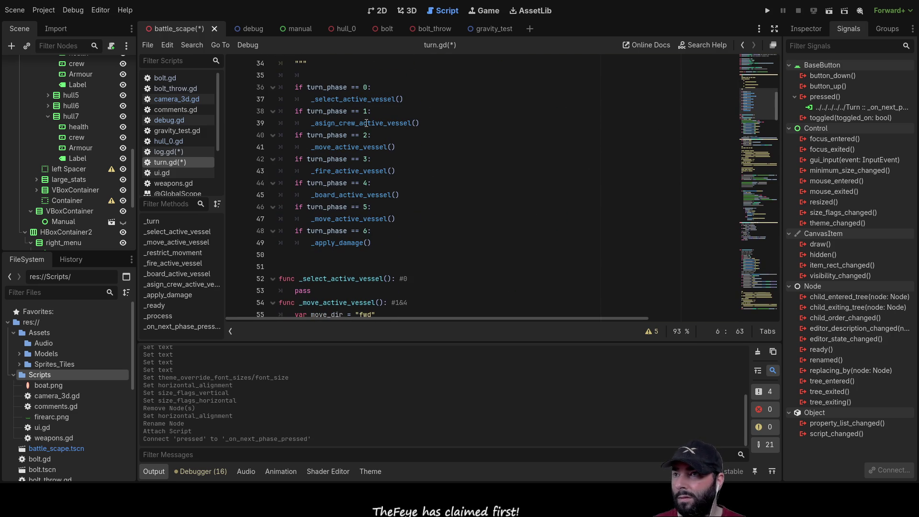
pyautogui.scroll(3, 429, 277)
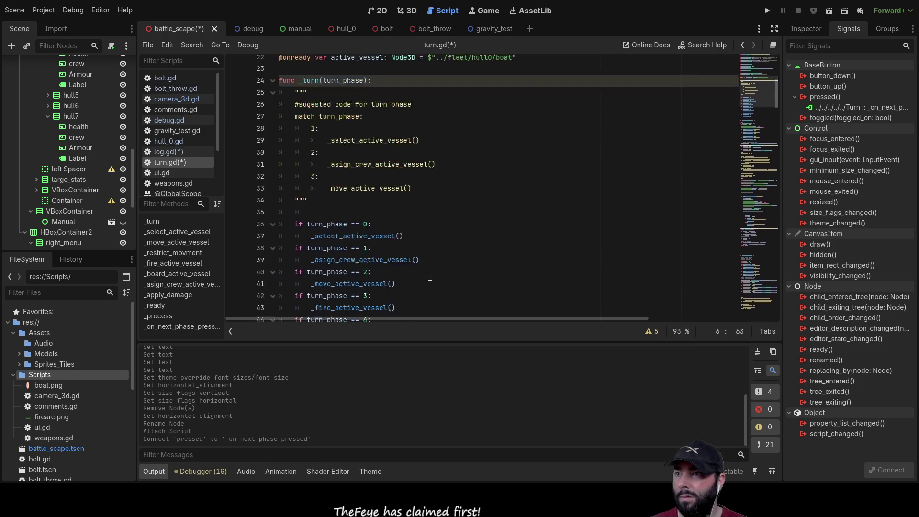
pyautogui.scroll(8, 460, 215)
pyautogui.write('1st move"')
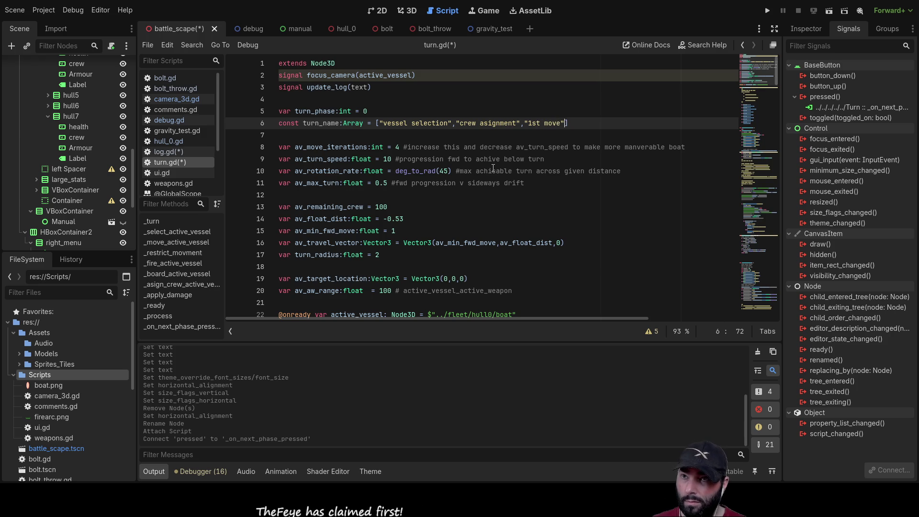
pyautogui.write(',"')
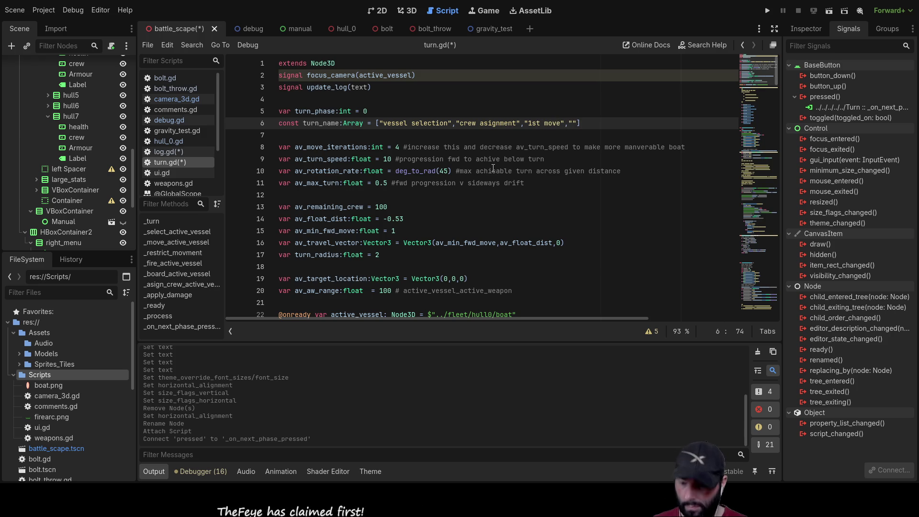
pyautogui.write('f')
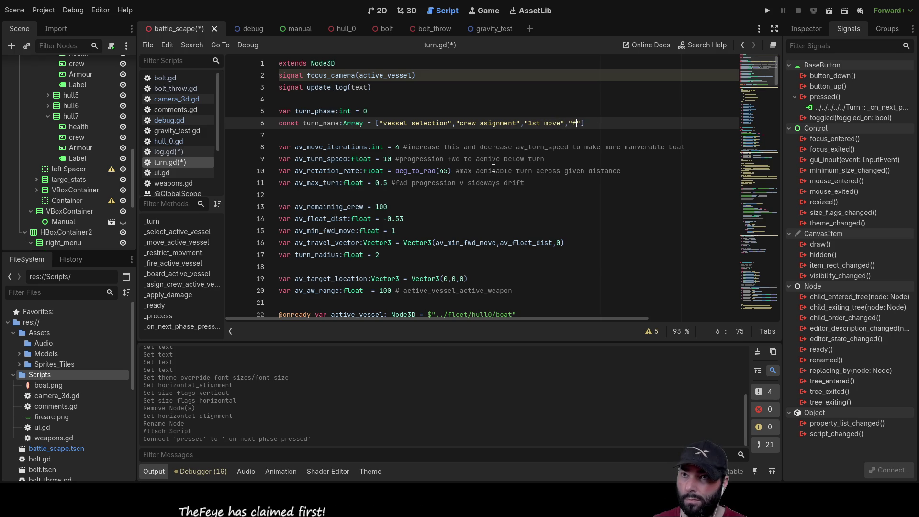
pyautogui.press('BackSpace')
pyautogui.write('shot')
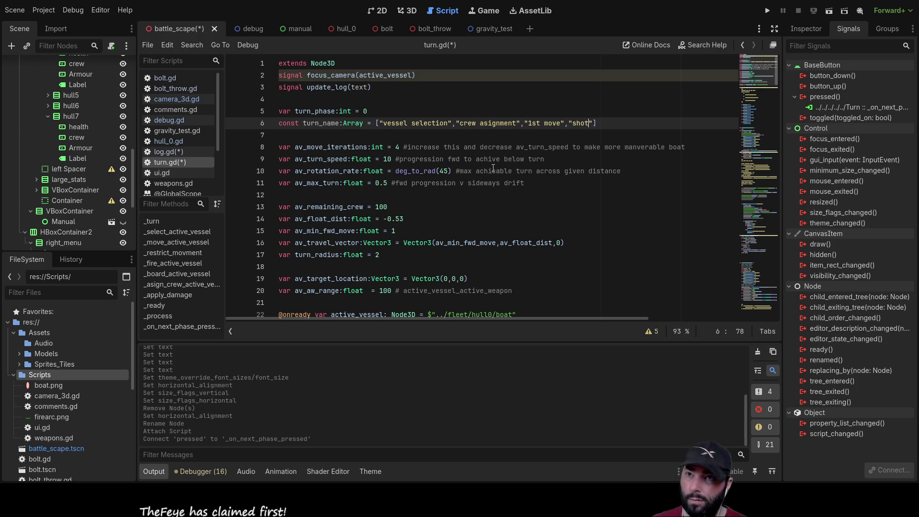
pyautogui.write('","')
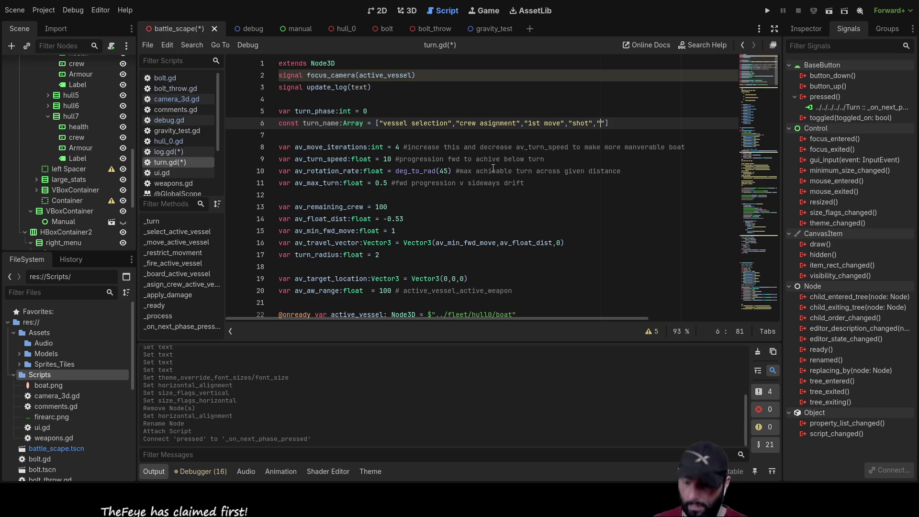
pyautogui.write('board')
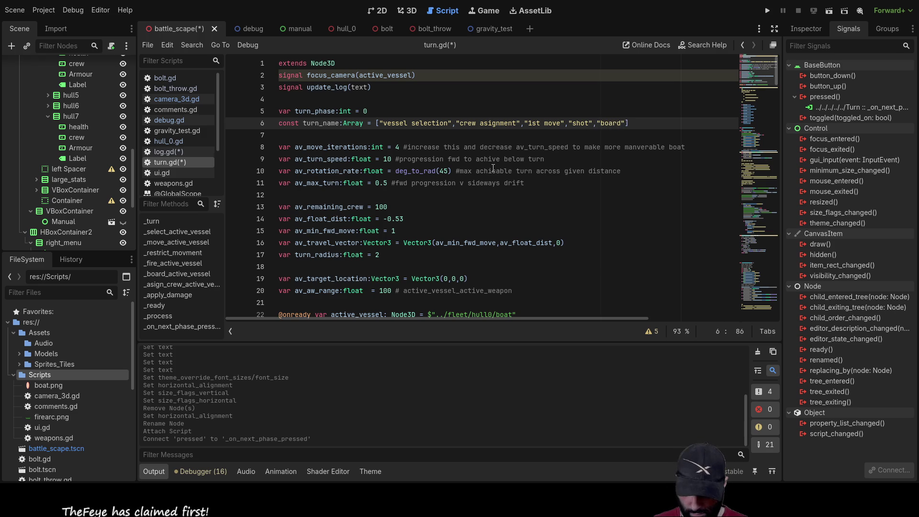
pyautogui.write('",')
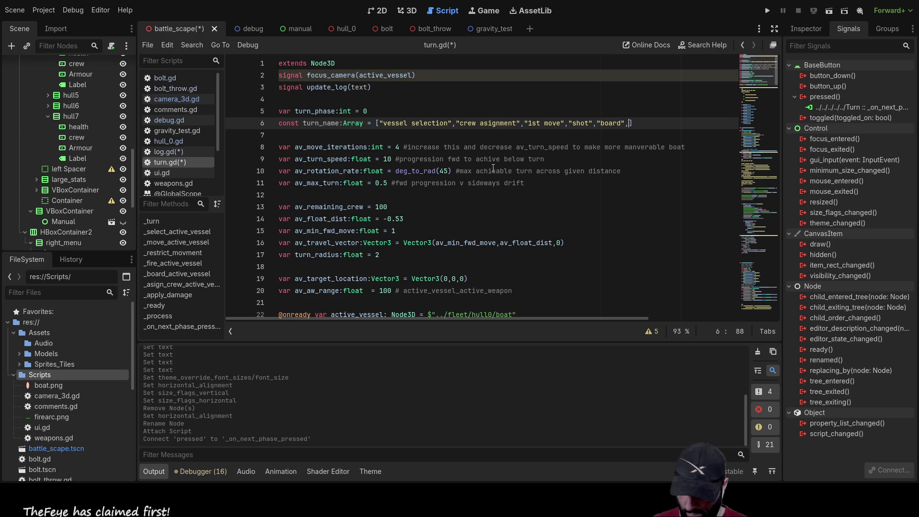
pyautogui.write('"')
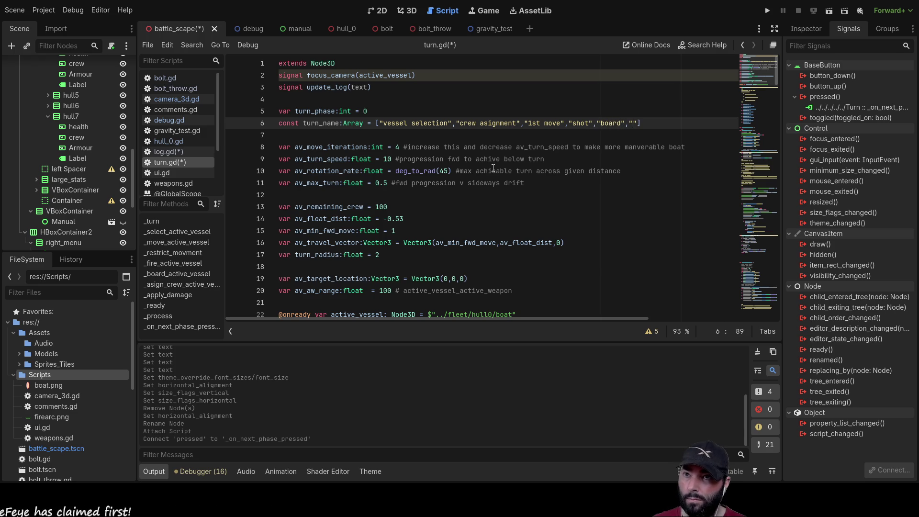
pyautogui.write('2nd move')
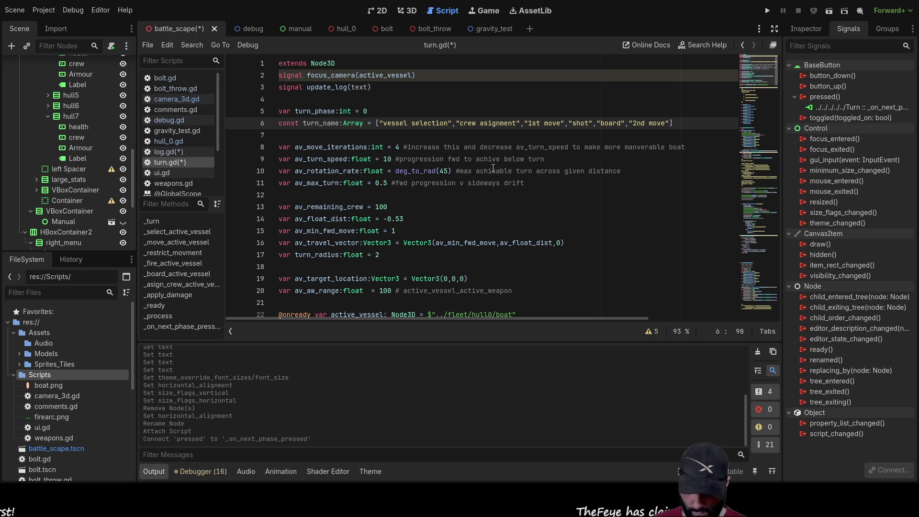
pyautogui.scroll(-9, 492, 168)
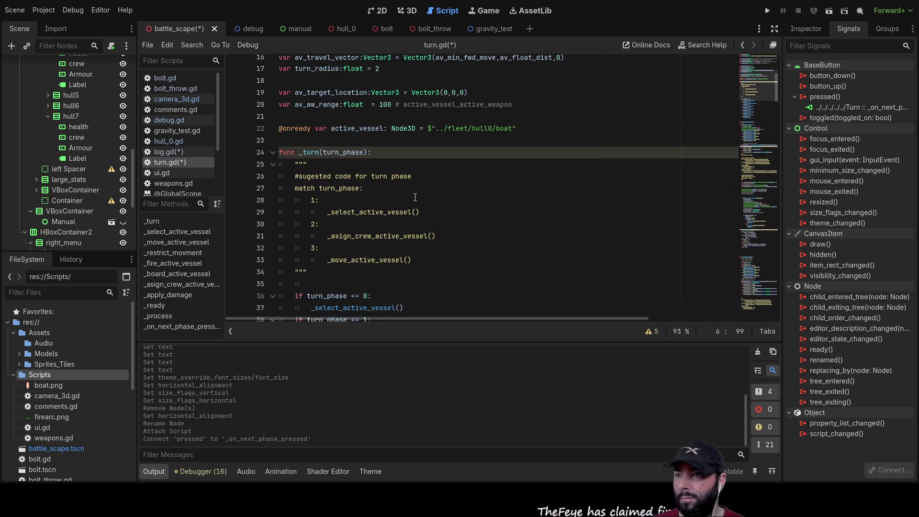
pyautogui.scroll(-6, 415, 194)
pyautogui.scroll(2, 315, 134)
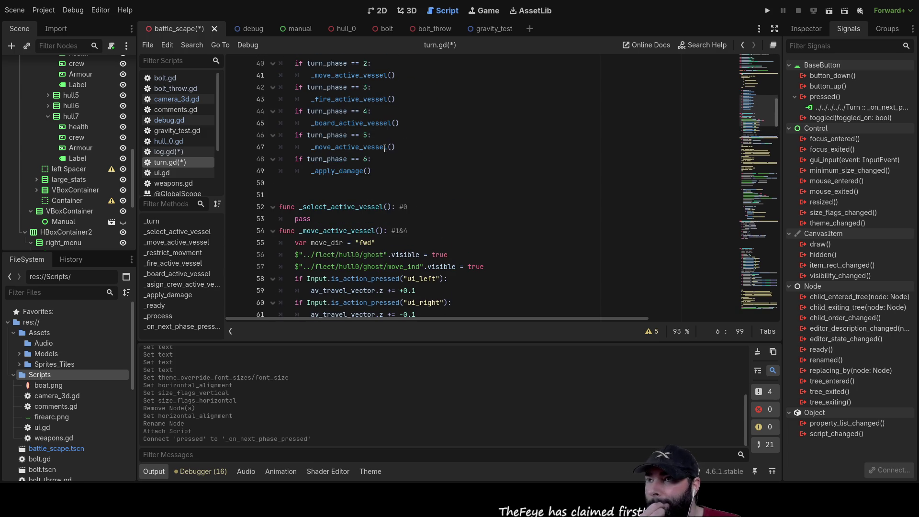
pyautogui.scroll(12, 641, 136)
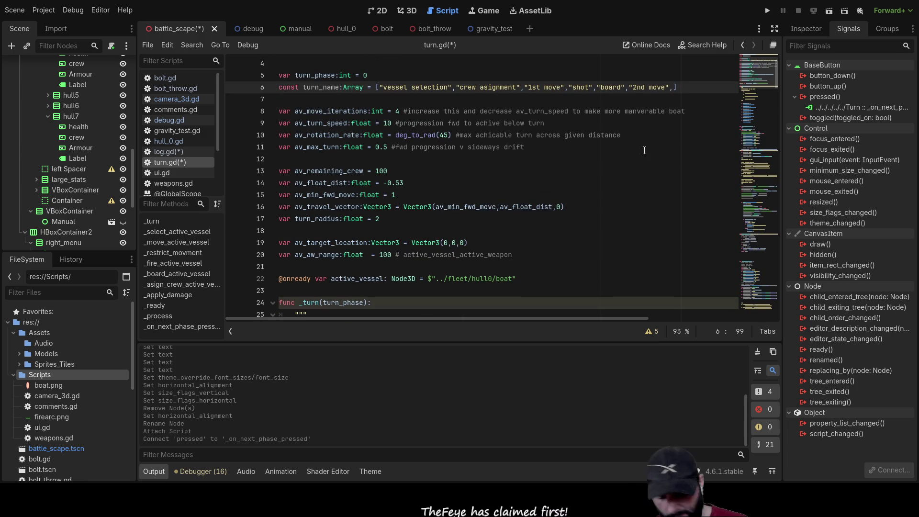
pyautogui.write('"')
pyautogui.write('ending')
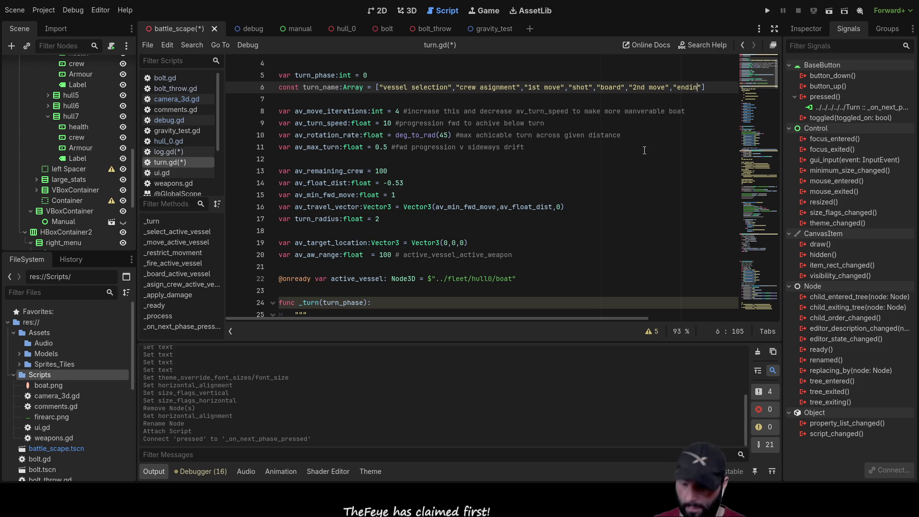
pyautogui.write(' phase')
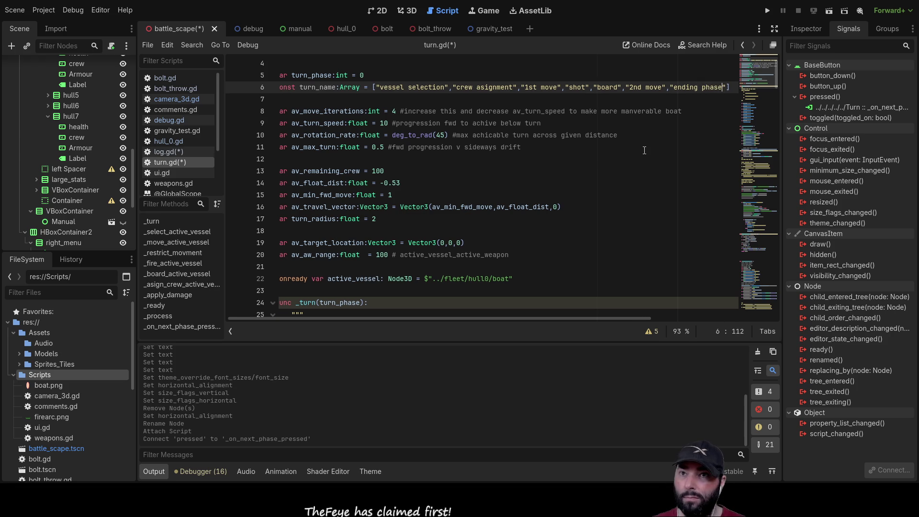
# - Delete the phase-switching if/else lines under the out-of-moves block
pyautogui.scroll(1, 337, 116)
pyautogui.doubleClick(318, 123)
pyautogui.scroll(-20, 419, 191)
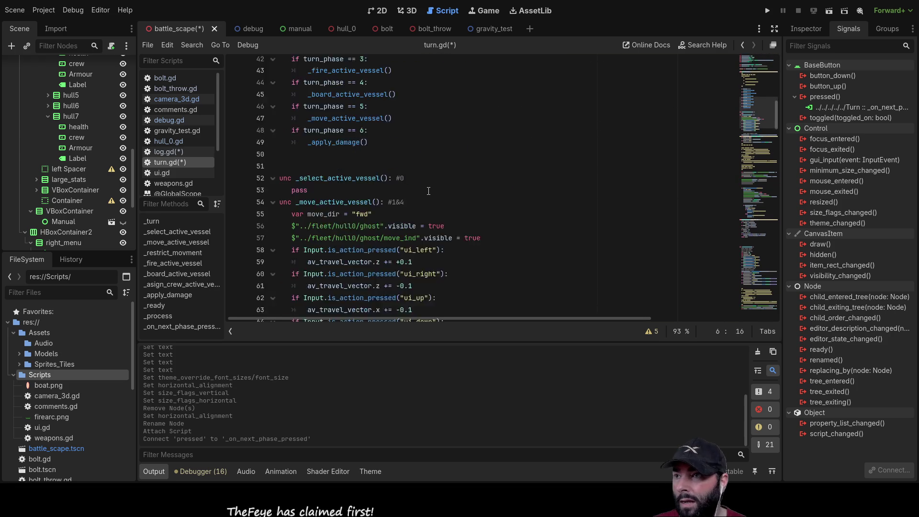
pyautogui.scroll(9, 428, 191)
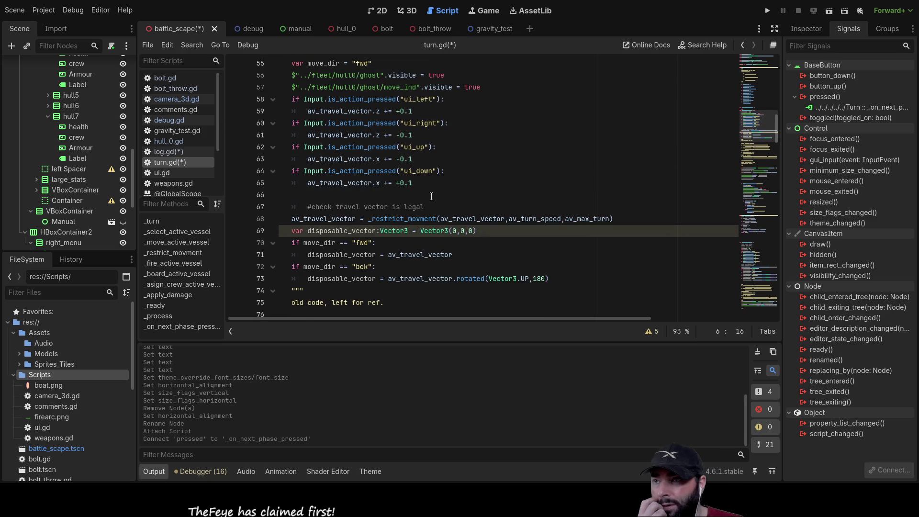
pyautogui.scroll(-7, 430, 203)
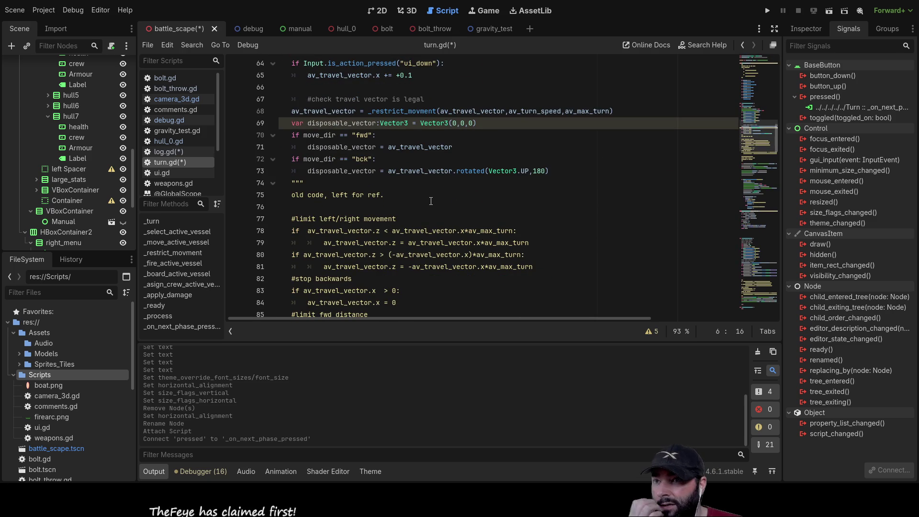
pyautogui.scroll(-7, 431, 201)
pyautogui.scroll(-4, 431, 201)
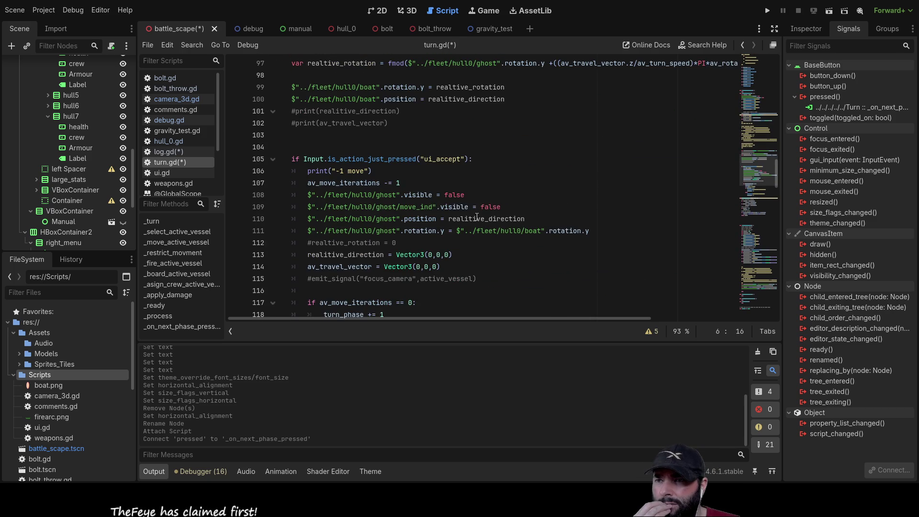
pyautogui.scroll(-6, 474, 215)
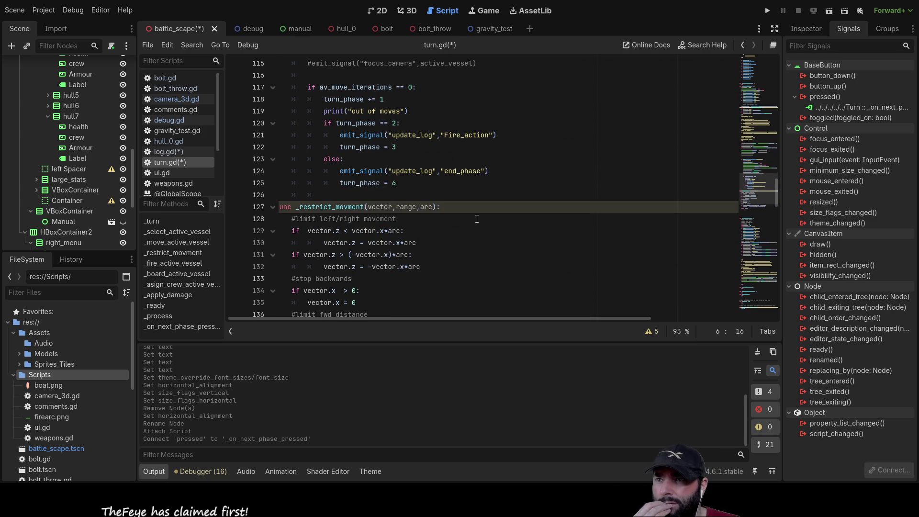
pyautogui.click(421, 184)
pyautogui.moveTo(397, 184)
pyautogui.mouseDown()
pyautogui.moveTo(296, 145)
pyautogui.moveTo(290, 128)
pyautogui.moveTo(279, 147)
pyautogui.mouseUp()
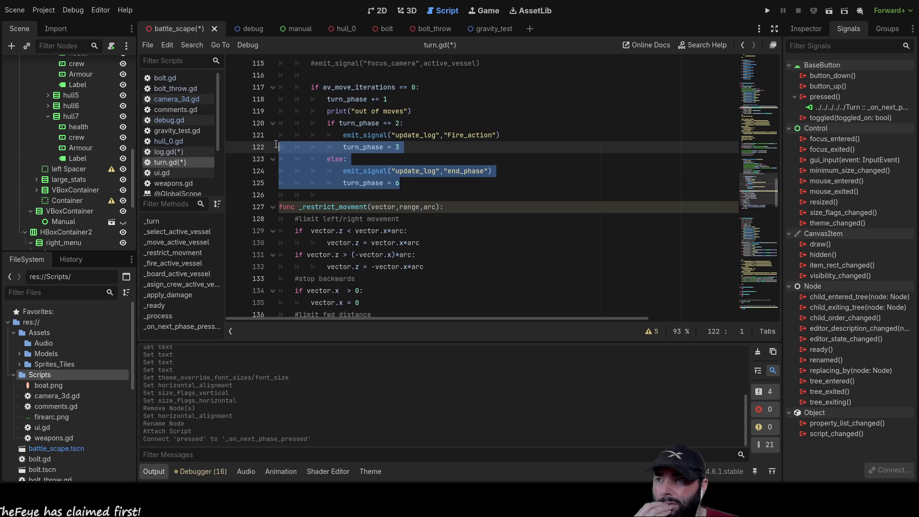
pyautogui.press('Delete')
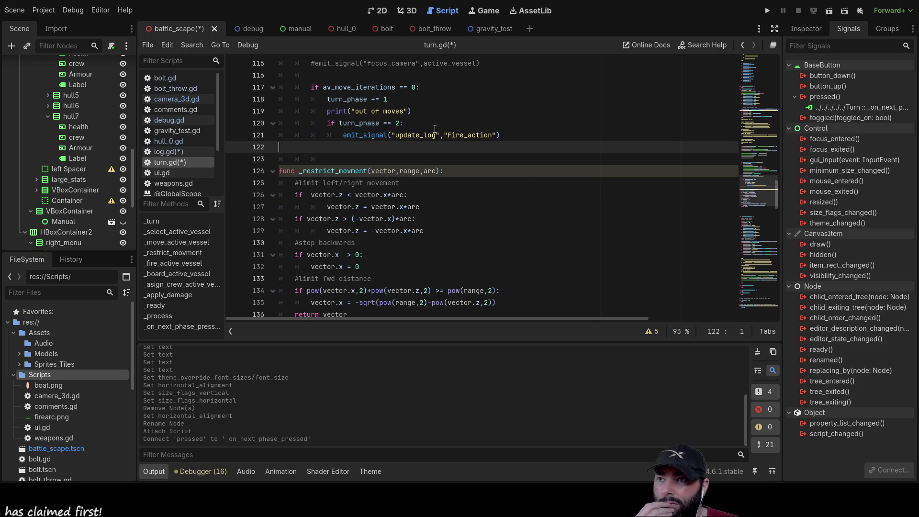
# - Remove the leftover turn_phase == 2 condition and the Fire_action emit_signal line
pyautogui.moveTo(405, 123); pyautogui.dragTo(237, 130)
pyautogui.press('Delete')
pyautogui.press('Delete')
pyautogui.press('Delete')
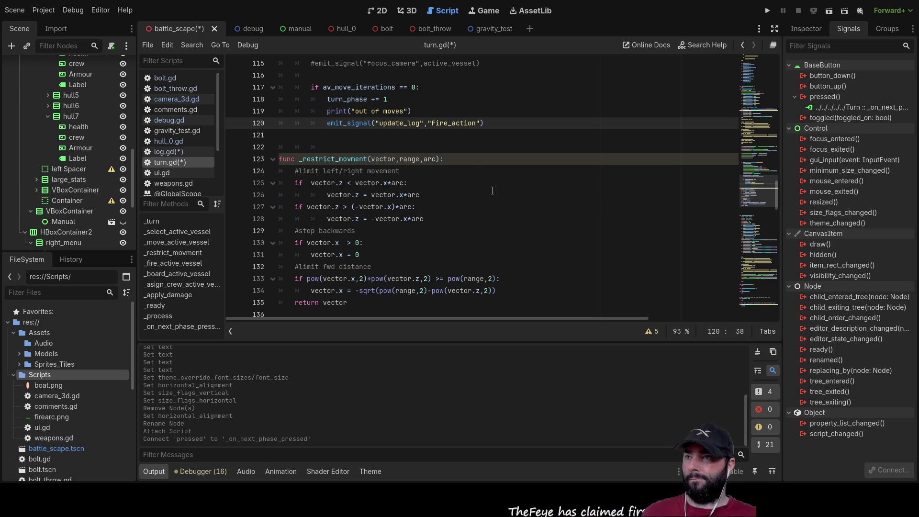
pyautogui.press('Up')
pyautogui.press('Up')
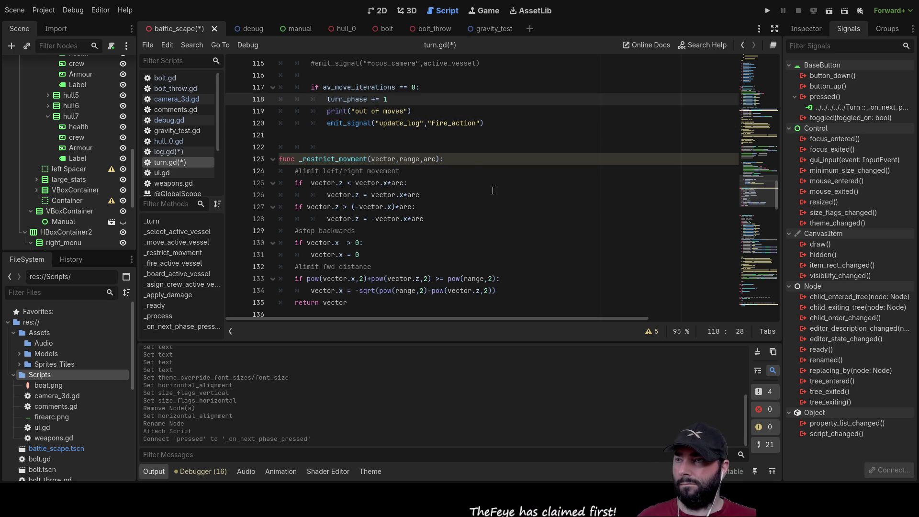
pyautogui.press('Up')
pyautogui.press('Down')
pyautogui.press('Down')
pyautogui.press('Down')
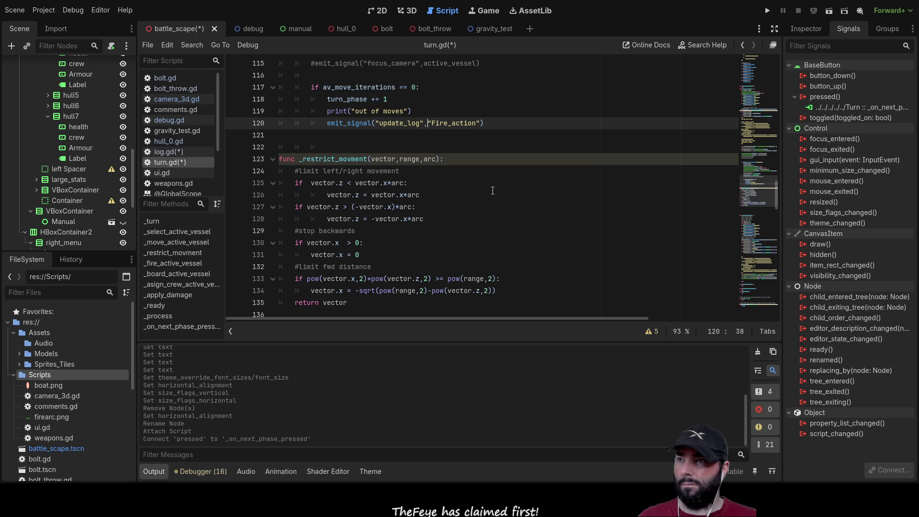
pyautogui.press('Up')
pyautogui.press('Up')
pyautogui.press('Down')
pyautogui.press('Down')
pyautogui.press('Down')
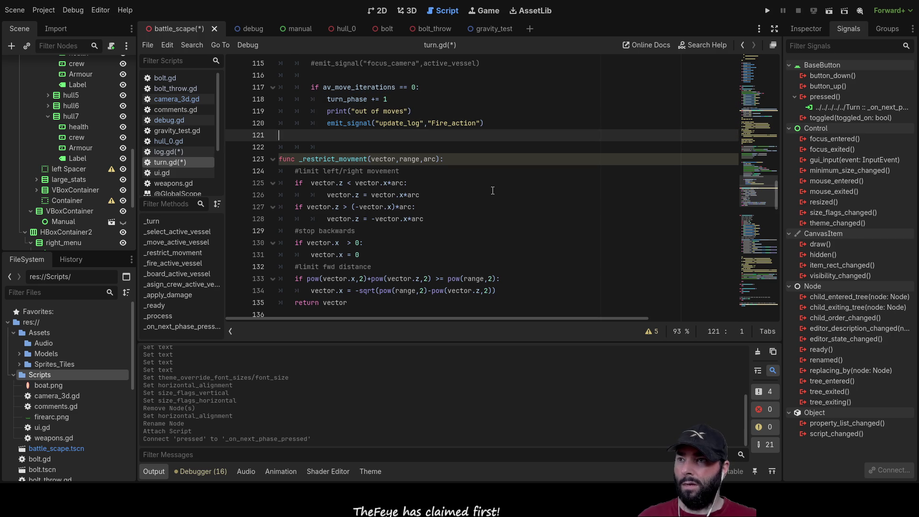
pyautogui.moveTo(495, 124); pyautogui.dragTo(296, 120)
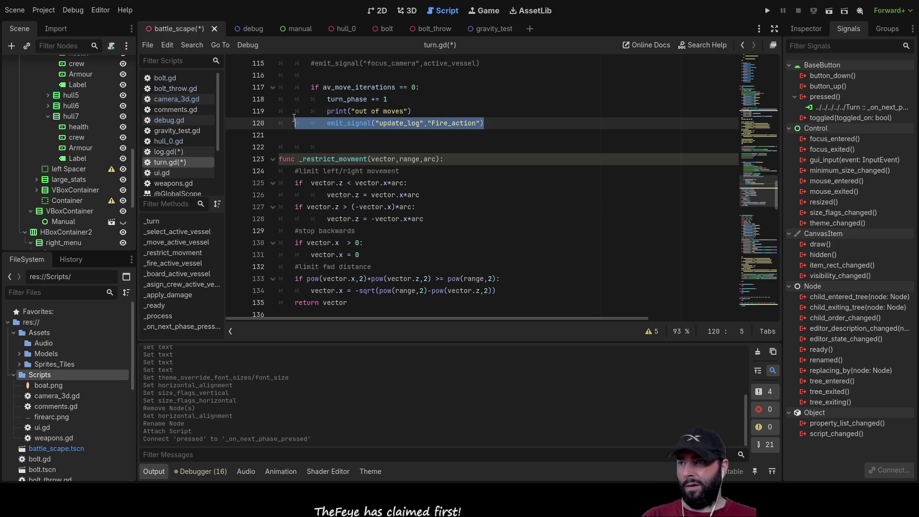
pyautogui.press('BackSpace')
pyautogui.press('BackSpace')
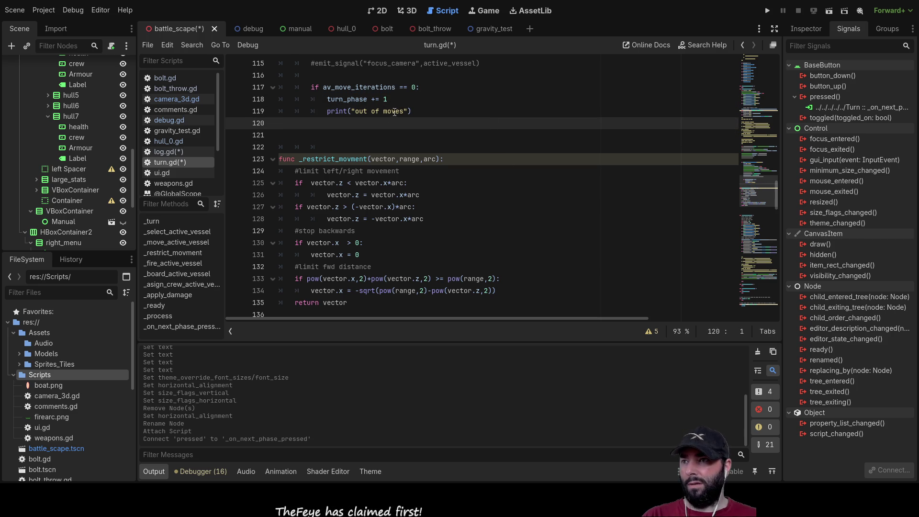
pyautogui.click(431, 75)
pyautogui.click(439, 88)
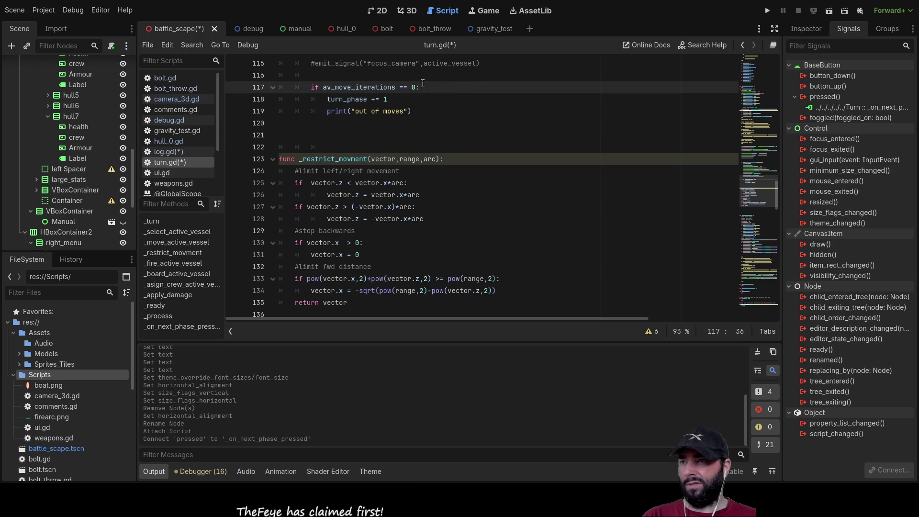
# - Add an emit_signal("update_log", ...) call right after turn_phase += 1
pyautogui.scroll(-10, 460, 193)
pyautogui.scroll(-20, 460, 193)
pyautogui.scroll(-1, 381, 288)
pyautogui.click(295, 284)
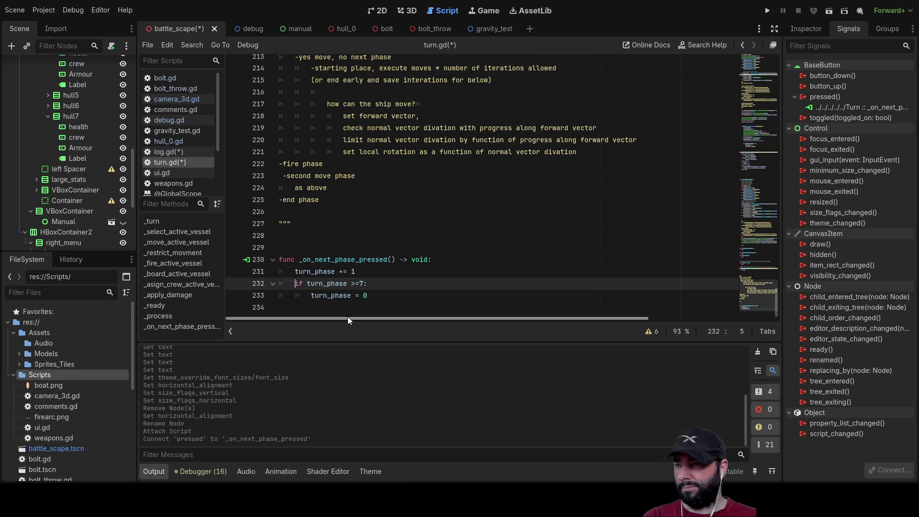
pyautogui.press('Return')
pyautogui.press('Up')
pyautogui.write('turn_name')
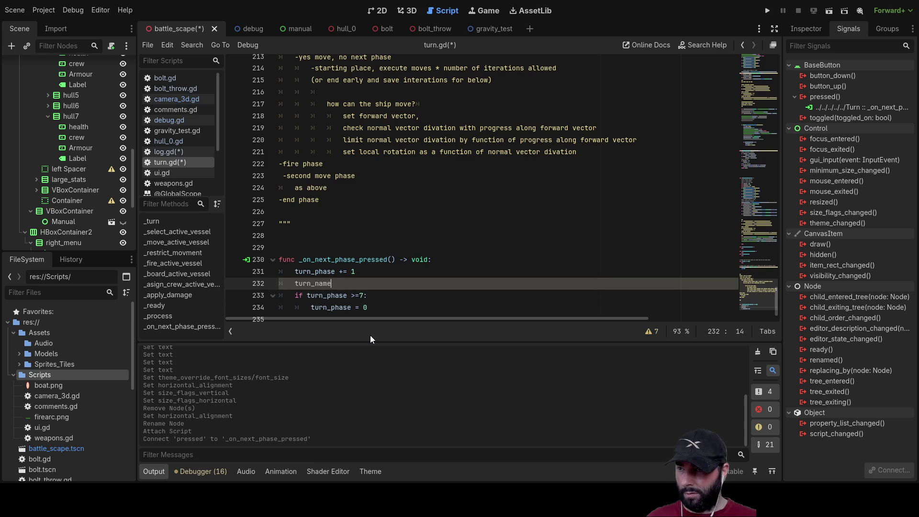
pyautogui.press('BackSpace')
pyautogui.press('BackSpace')
pyautogui.press('BackSpace')
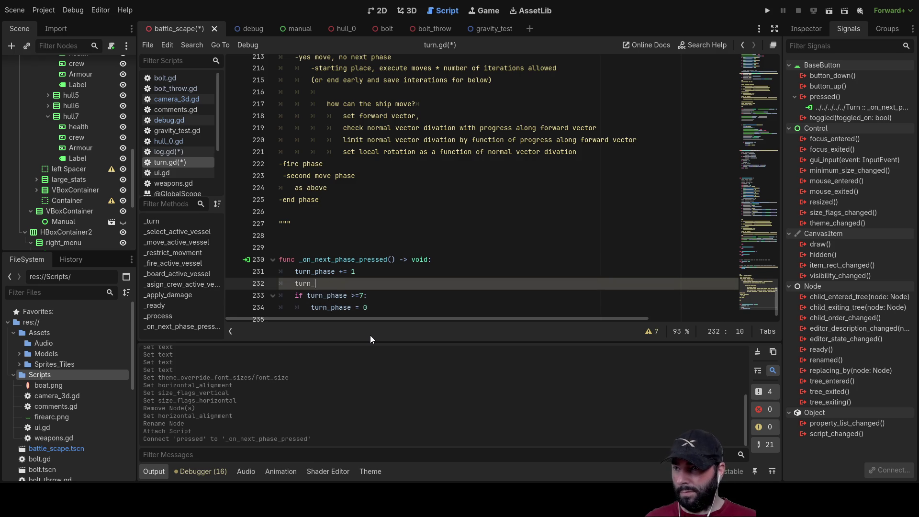
pyautogui.write('emi')
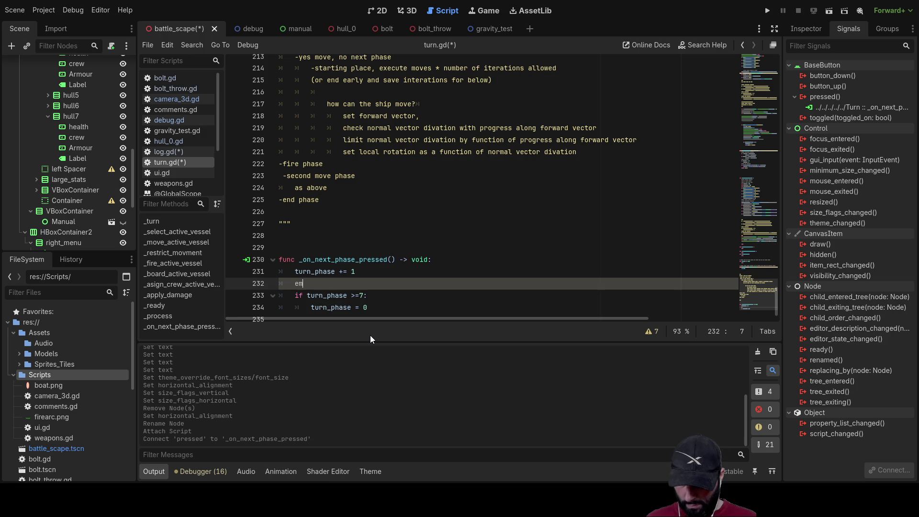
pyautogui.press('Return')
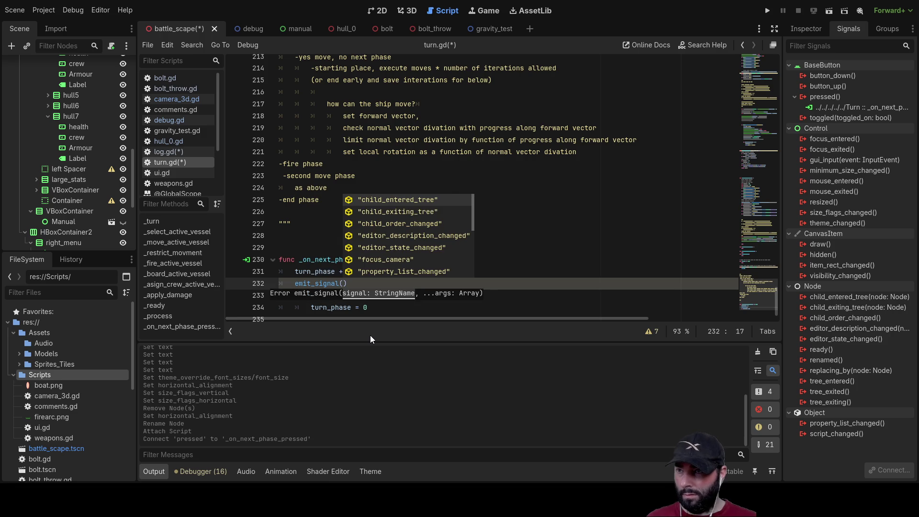
pyautogui.press('Down')
pyautogui.press('Down')
pyautogui.press('Down')
pyautogui.press('Down')
pyautogui.press('Down')
pyautogui.press('Down')
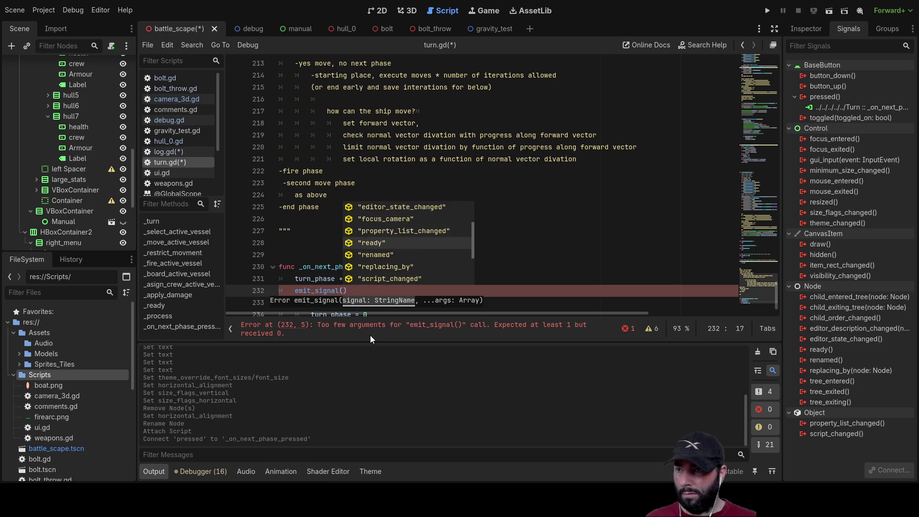
pyautogui.press('Down')
pyautogui.press('Return')
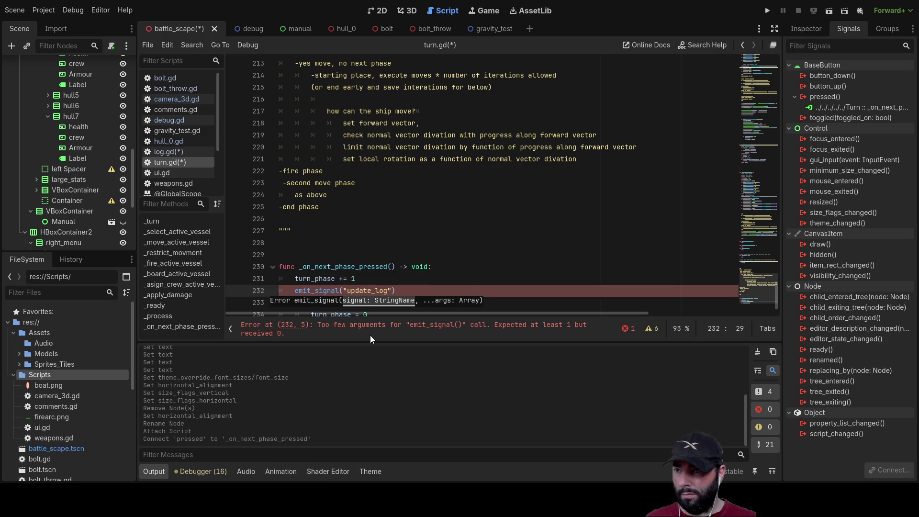
# - Pass turn_name[turn_phase] as the update_log argument
pyautogui.write(',')
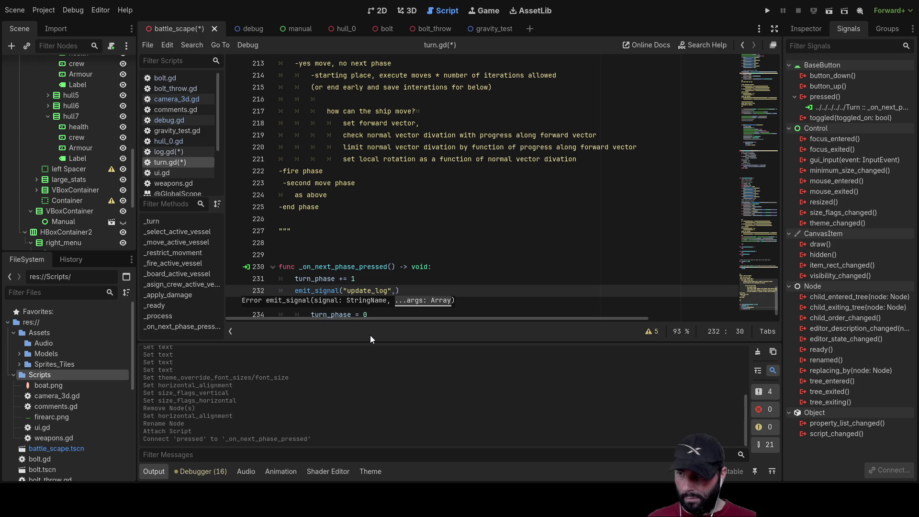
pyautogui.write('t')
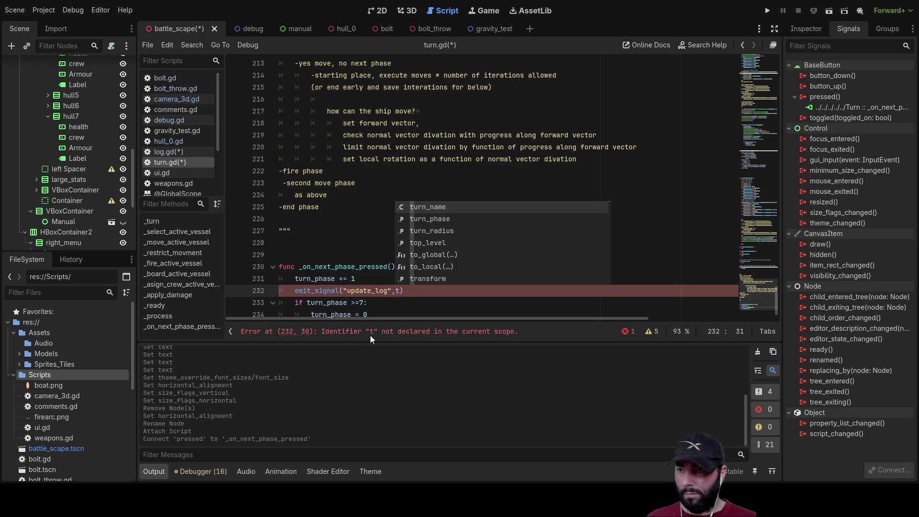
pyautogui.press('Return')
pyautogui.write('[]')
pyautogui.press('Left')
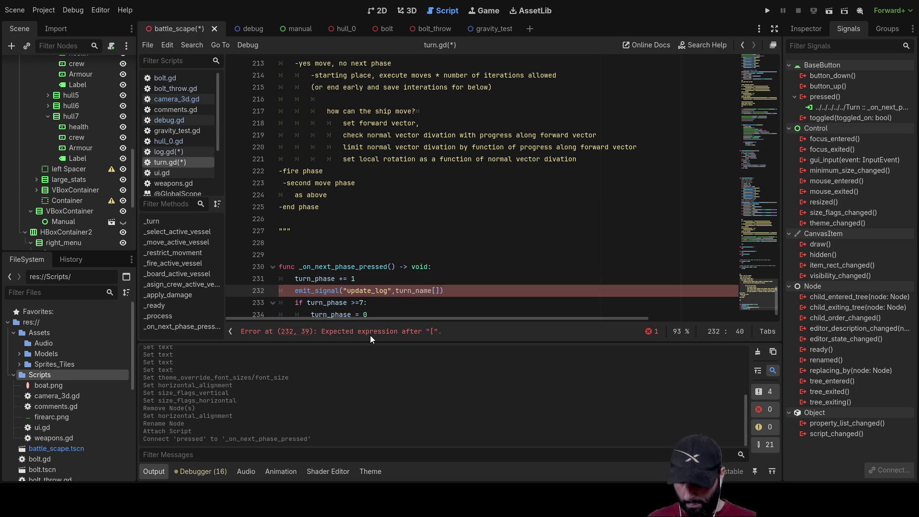
pyautogui.write('tu')
pyautogui.press('Down')
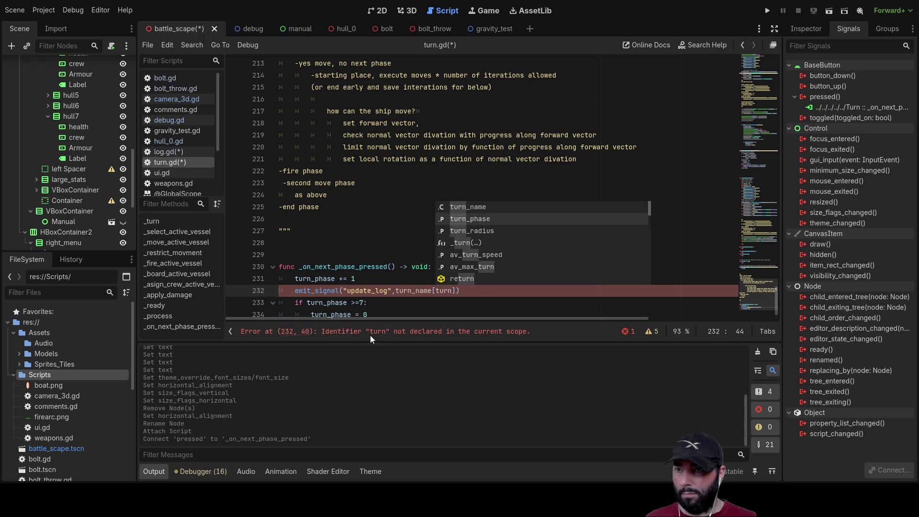
pyautogui.press('Return')
# - Review the finished function, then save and run the game
pyautogui.scroll(-1, 437, 276)
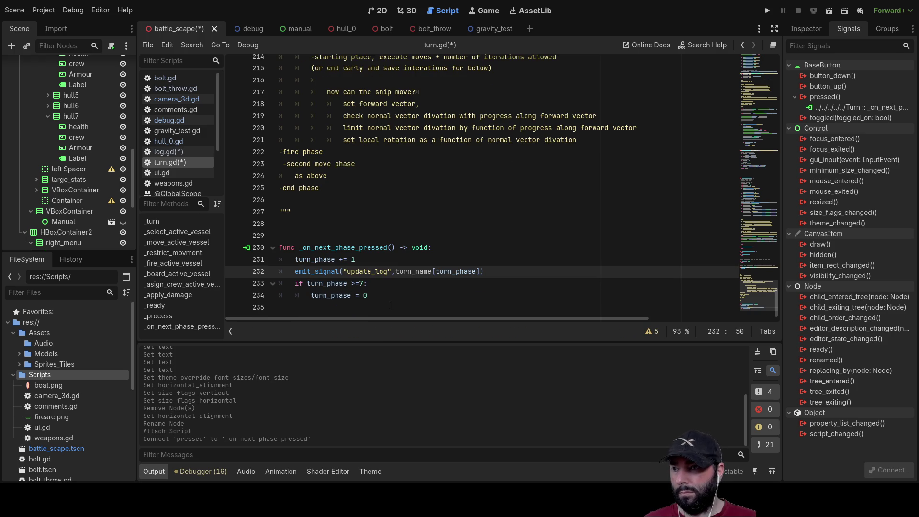
pyautogui.click(393, 287)
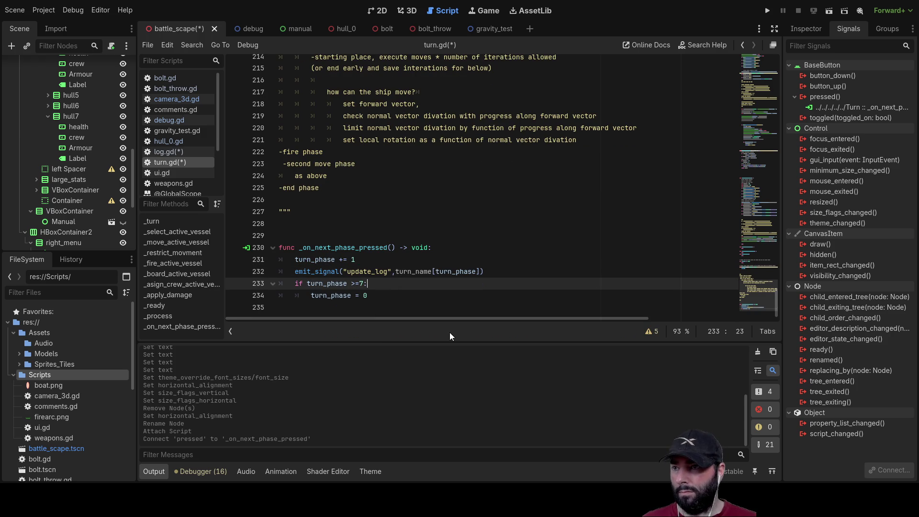
pyautogui.press('Down')
pyautogui.press('Up')
pyautogui.press('Up')
pyautogui.press('Up')
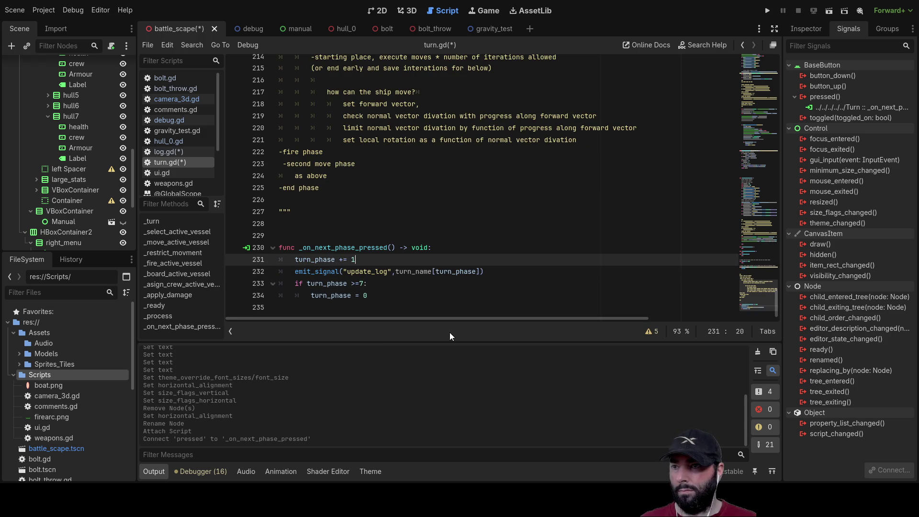
pyautogui.press('Down')
pyautogui.press('Down')
pyautogui.press('Down')
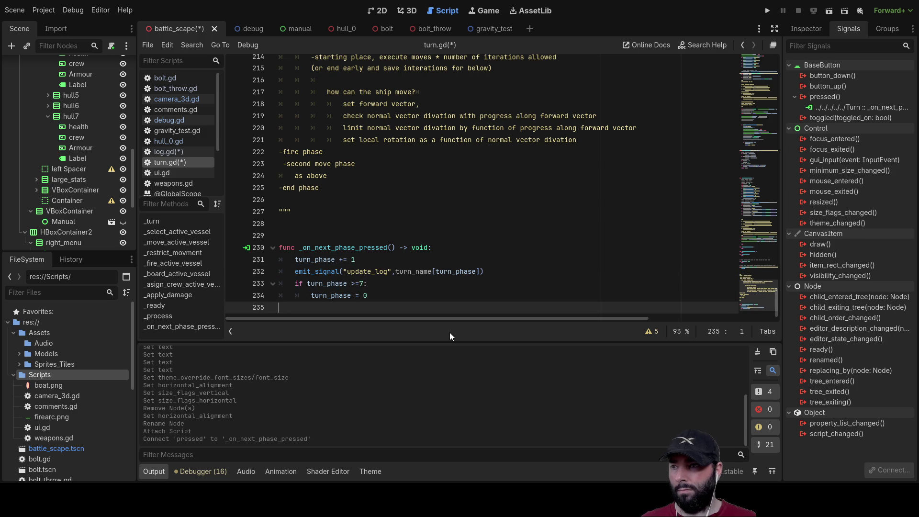
pyautogui.click(767, 10)
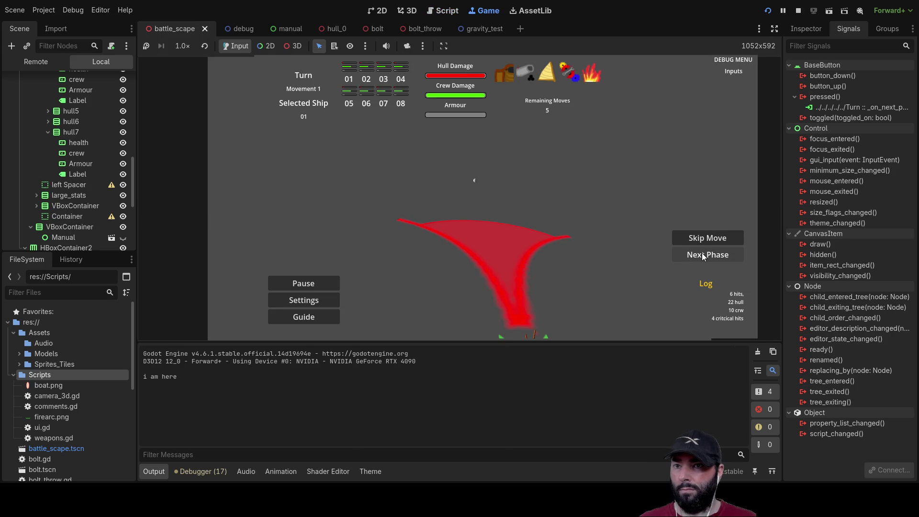
# - Advance phases with Next Phase in the running game until the index 7 out-of-bounds error
pyautogui.click(705, 238)
pyautogui.click(704, 239)
pyautogui.click(705, 255)
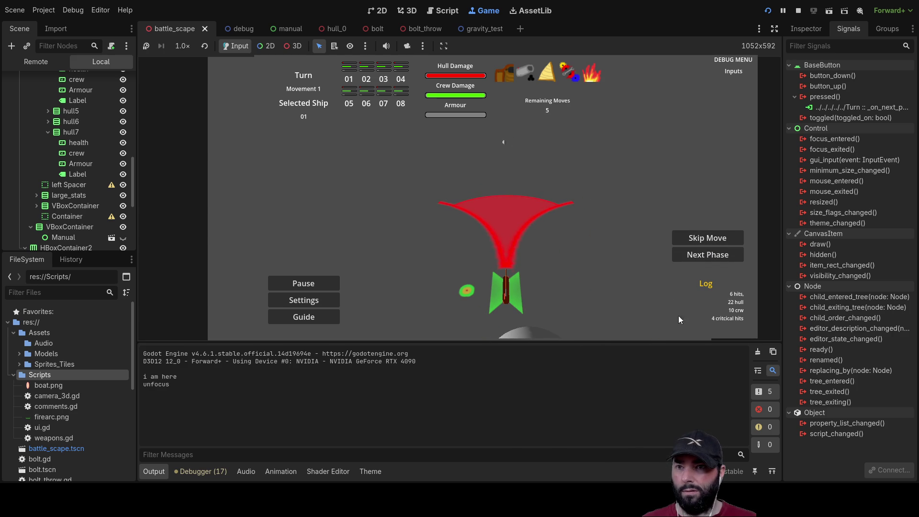
pyautogui.click(698, 256)
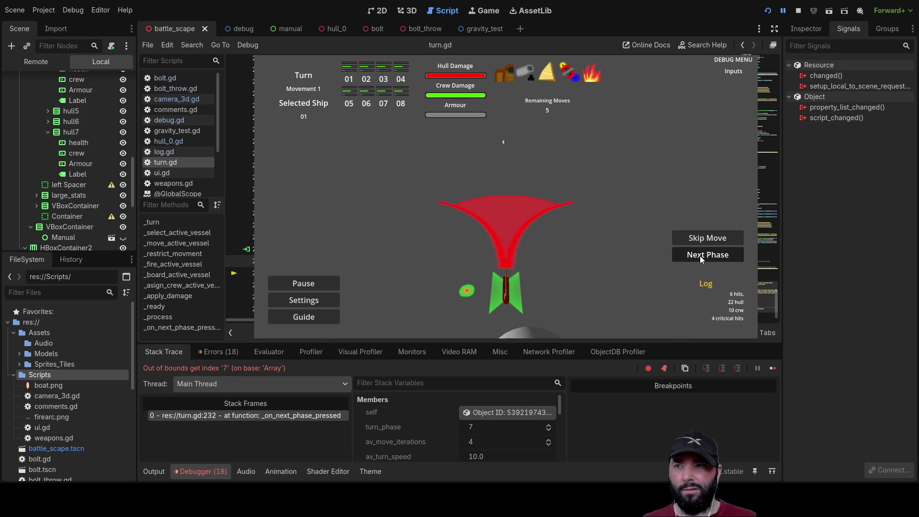
# - Stop the crashed game and review the Errors list
pyautogui.click(797, 10)
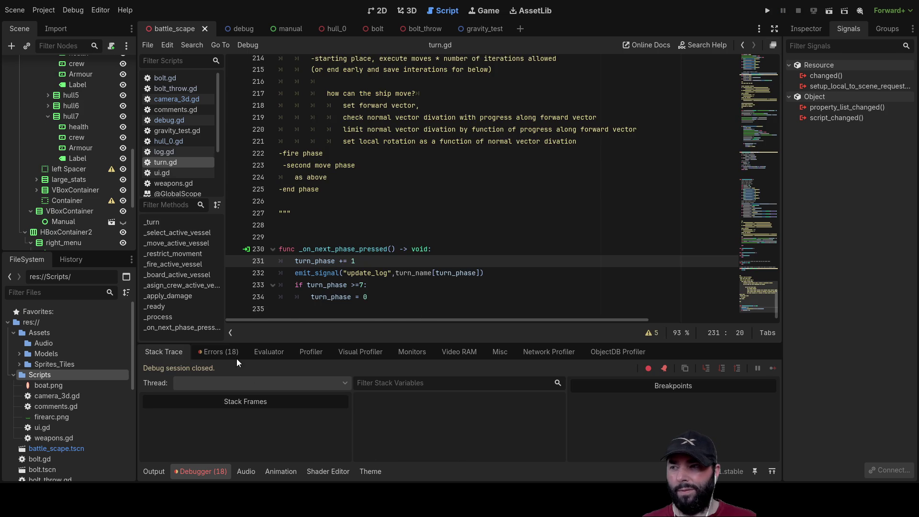
pyautogui.click(222, 351)
pyautogui.scroll(-5, 340, 395)
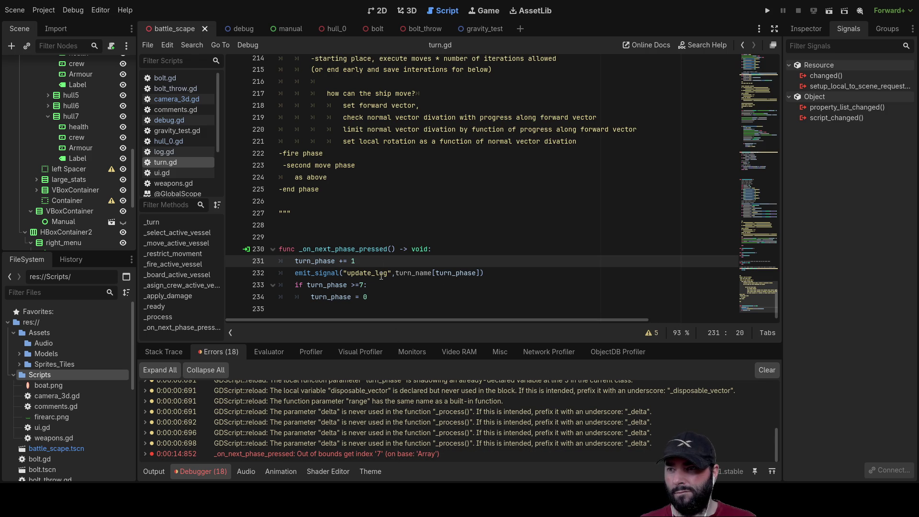
pyautogui.scroll(5, 85, 219)
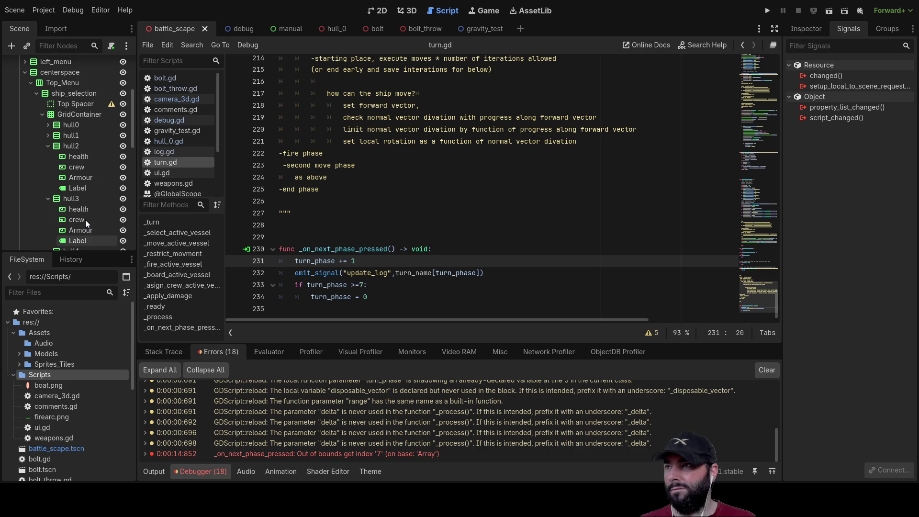
pyautogui.scroll(-5, 69, 182)
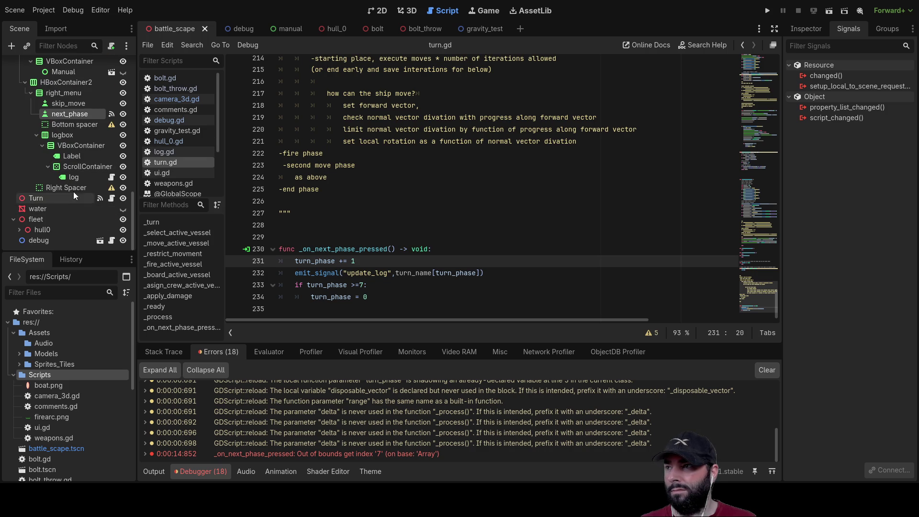
# - Select the Turn node in the Scene dock to show its signals
pyautogui.click(73, 177)
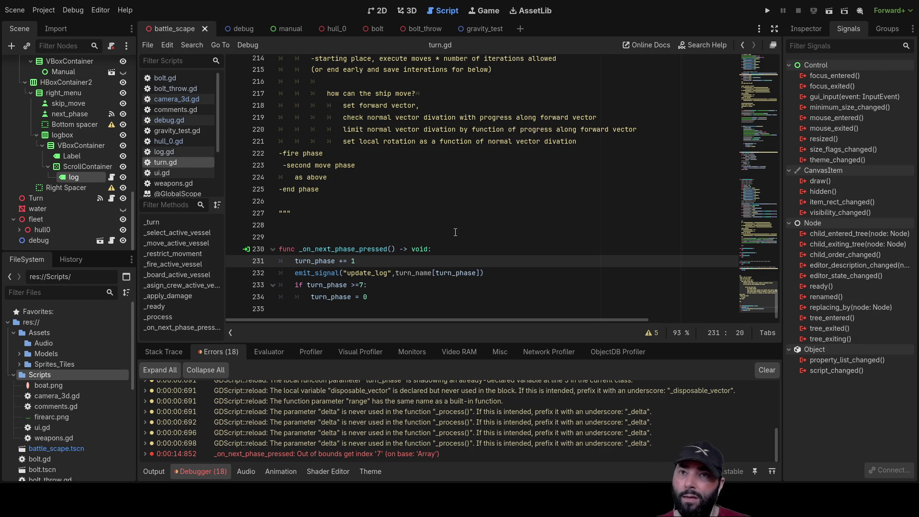
pyautogui.scroll(2, 96, 175)
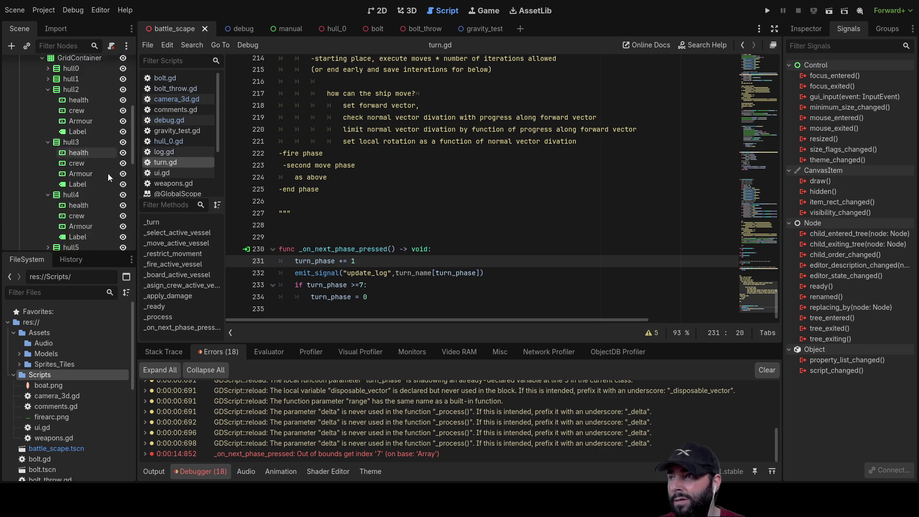
pyautogui.scroll(-2, 91, 166)
pyautogui.click(33, 198)
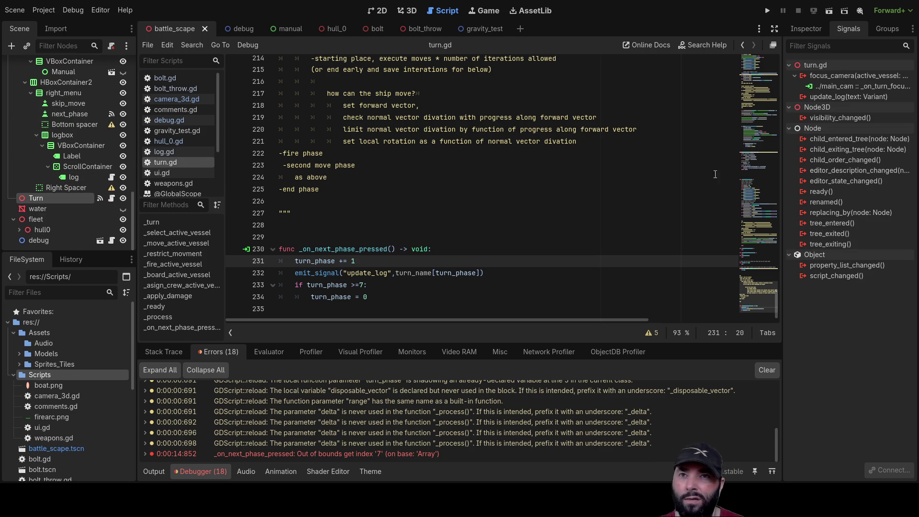
# - Connect Turn's update_log to the log label and make the handler call _update_log_text(text)
pyautogui.click(848, 96)
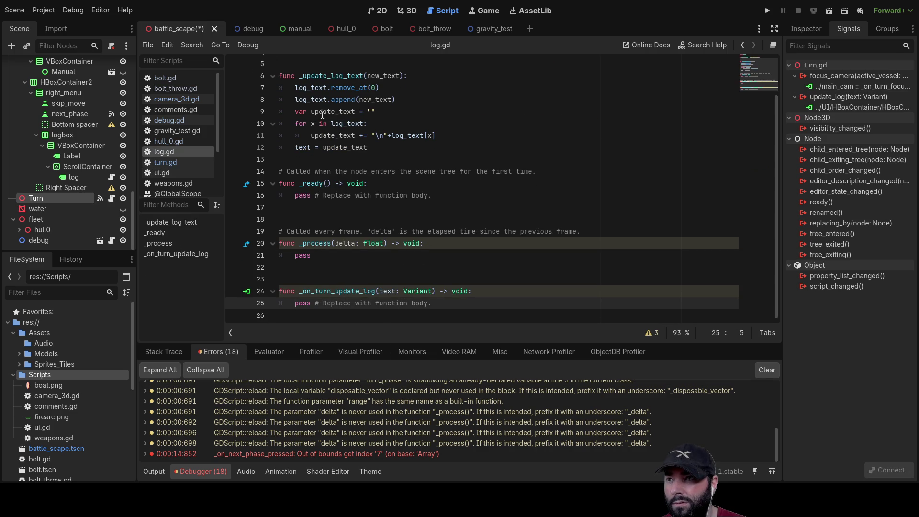
pyautogui.doubleClick(332, 77)
pyautogui.hotkey('ctrl', 'c')
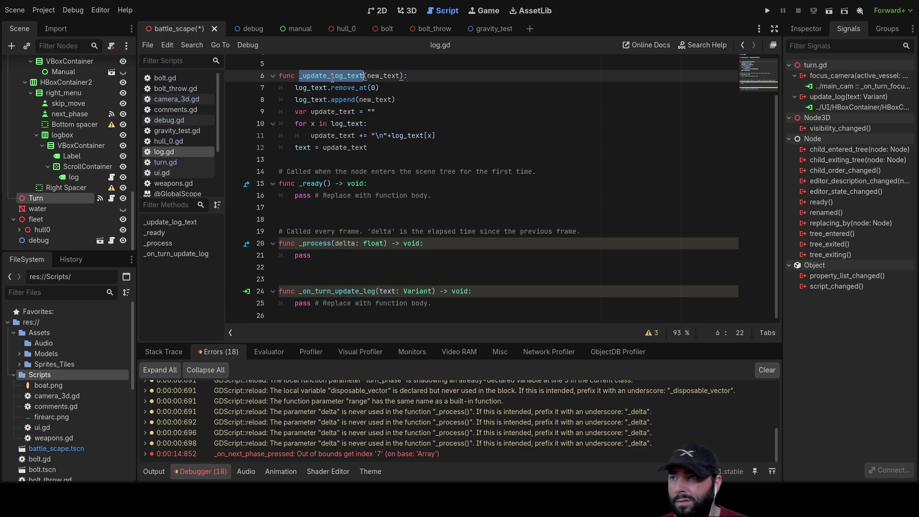
pyautogui.doubleClick(301, 303)
pyautogui.hotkey('ctrl', 'v')
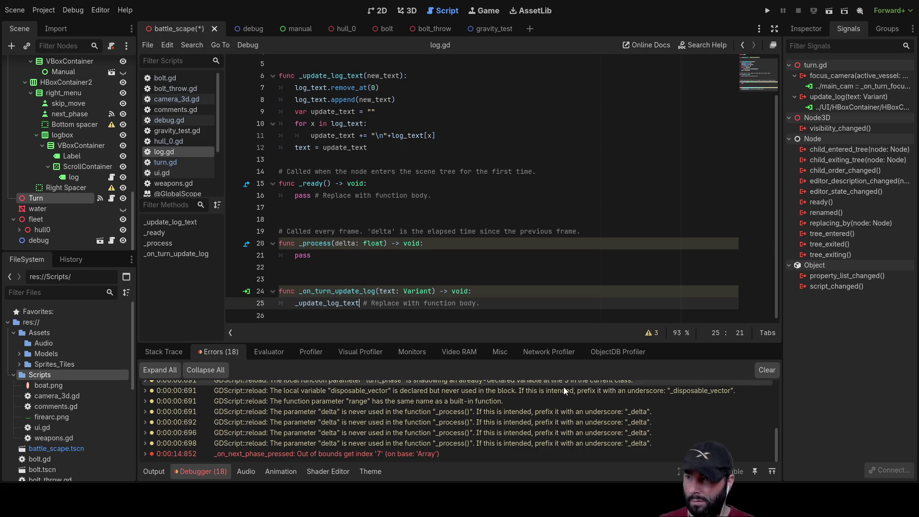
pyautogui.write('()')
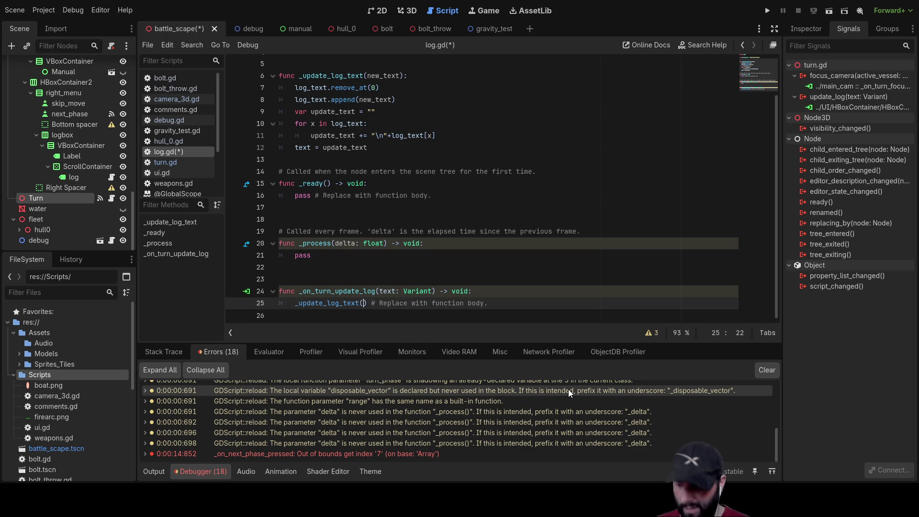
pyautogui.write('text')
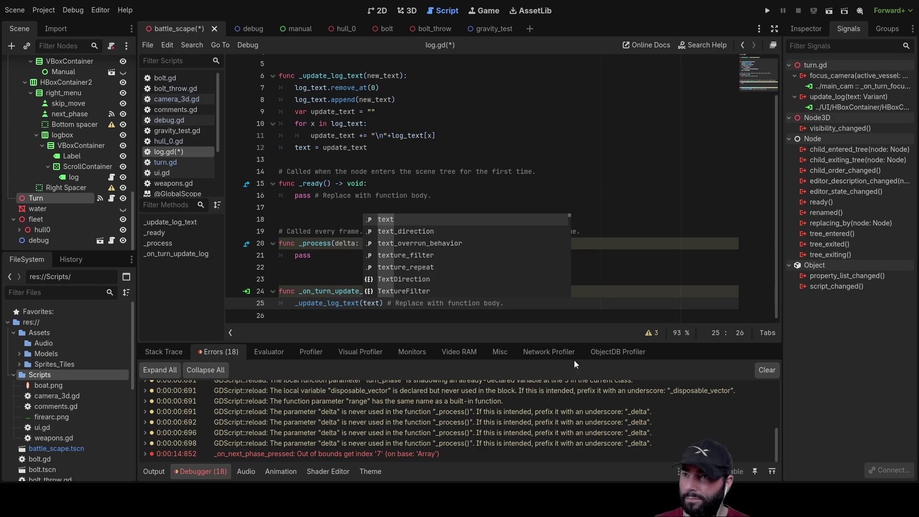
pyautogui.click(506, 136)
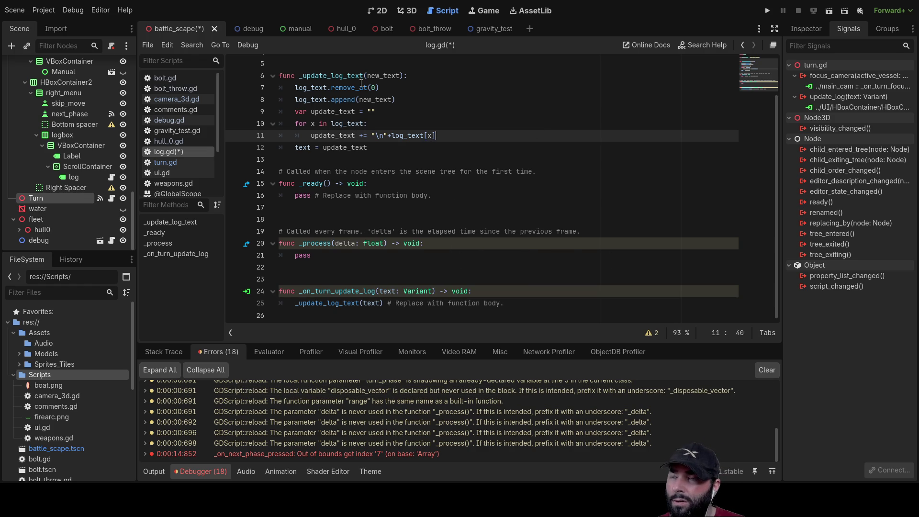
pyautogui.scroll(2, 420, 151)
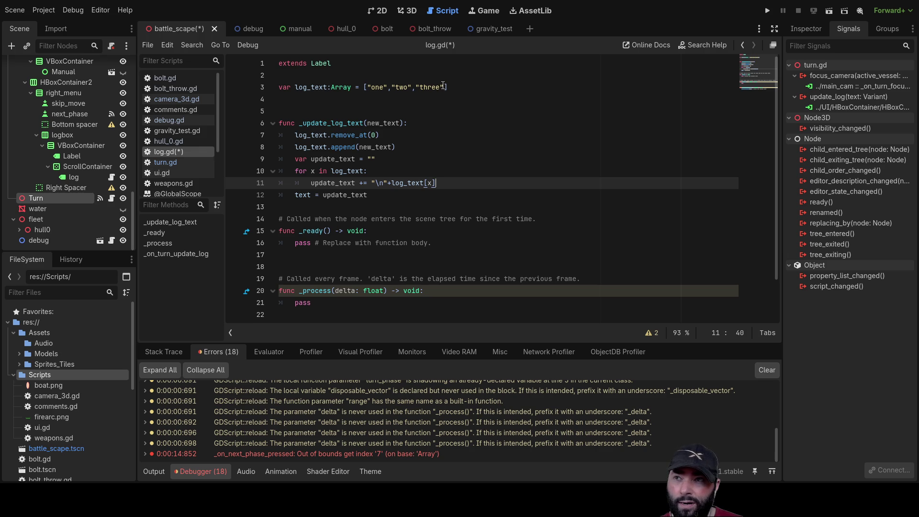
# - Make log_text ["","one","two","three"] by dropping the trailing empty entry, then save and run
pyautogui.click(444, 87)
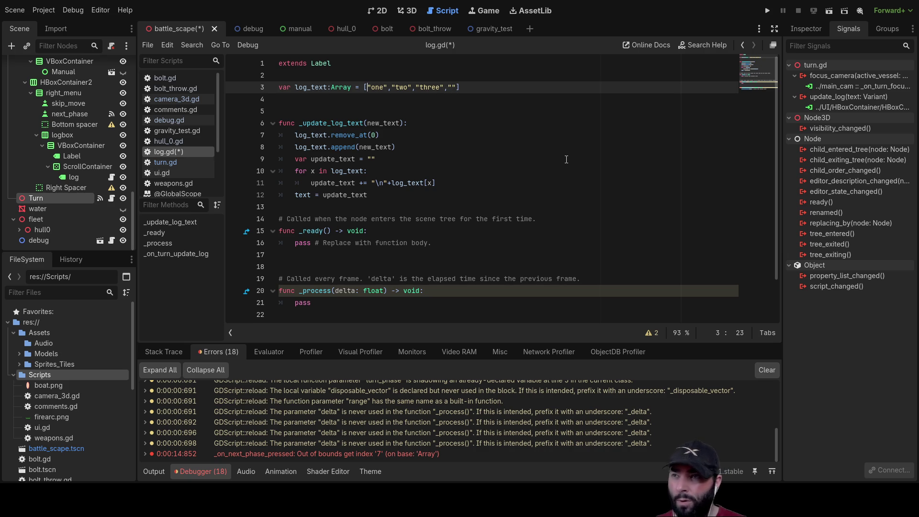
pyautogui.press('Left')
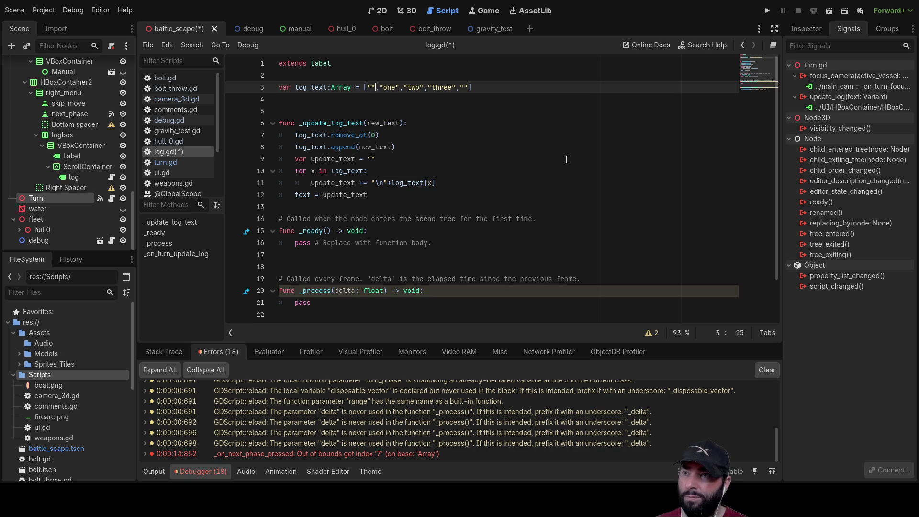
pyautogui.press('BackSpace')
pyautogui.press('BackSpace')
pyautogui.press('BackSpace')
pyautogui.press('F5')
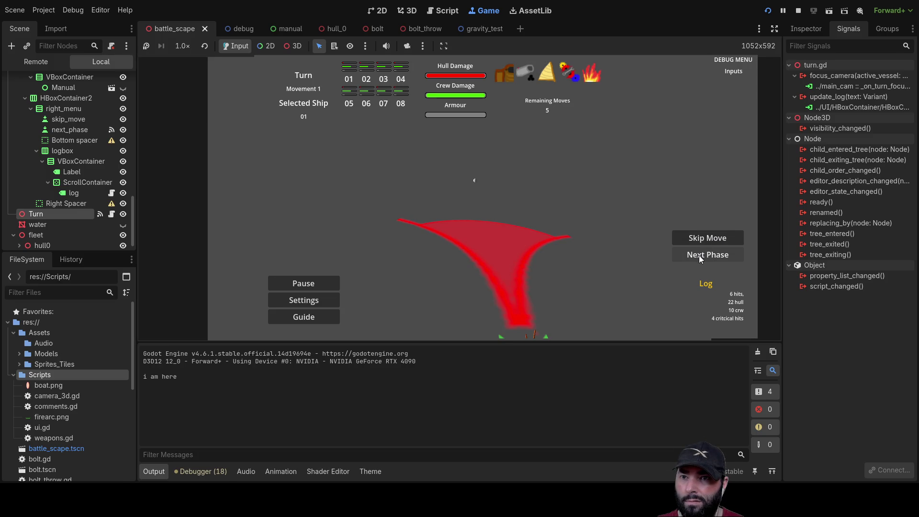
# - Advance the game one phase, stop it after the error, and show the Errors list
pyautogui.click(699, 255)
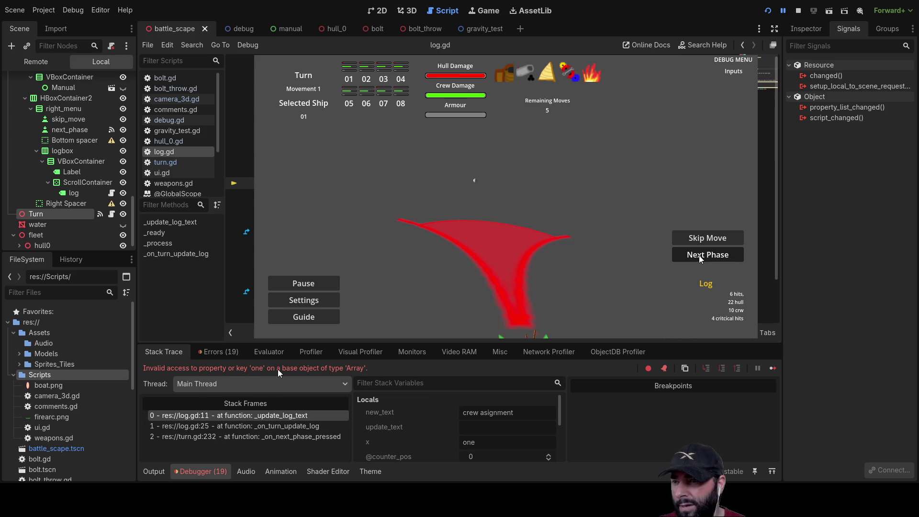
pyautogui.click(798, 10)
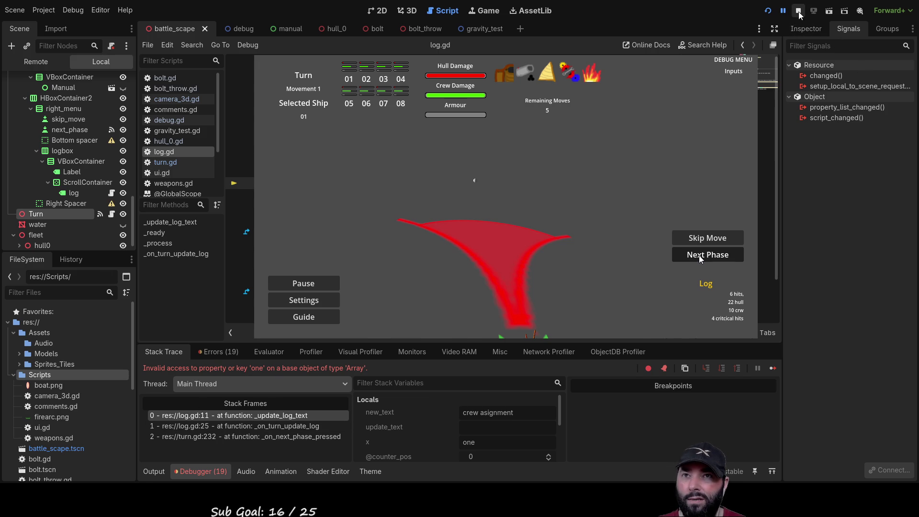
pyautogui.click(218, 351)
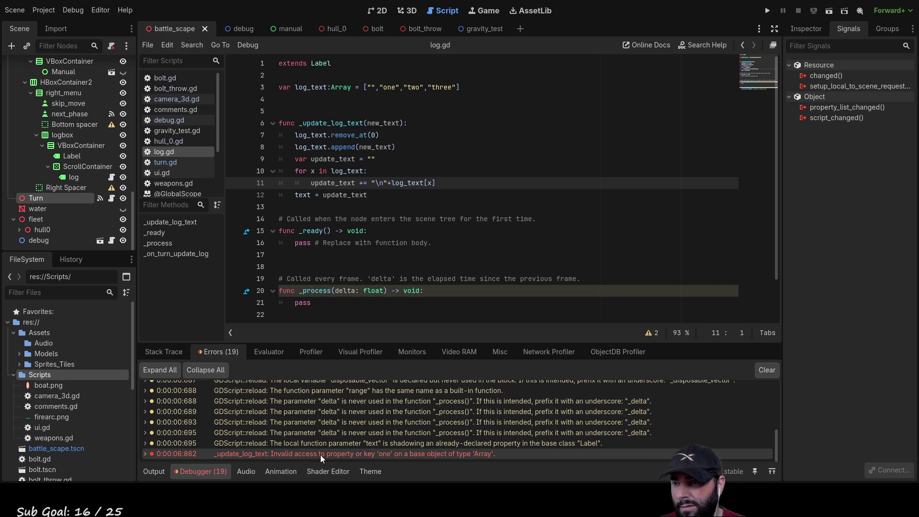
# - Expand the invalid-access error details and check the empty first entry of log_text
pyautogui.doubleClick(320, 455)
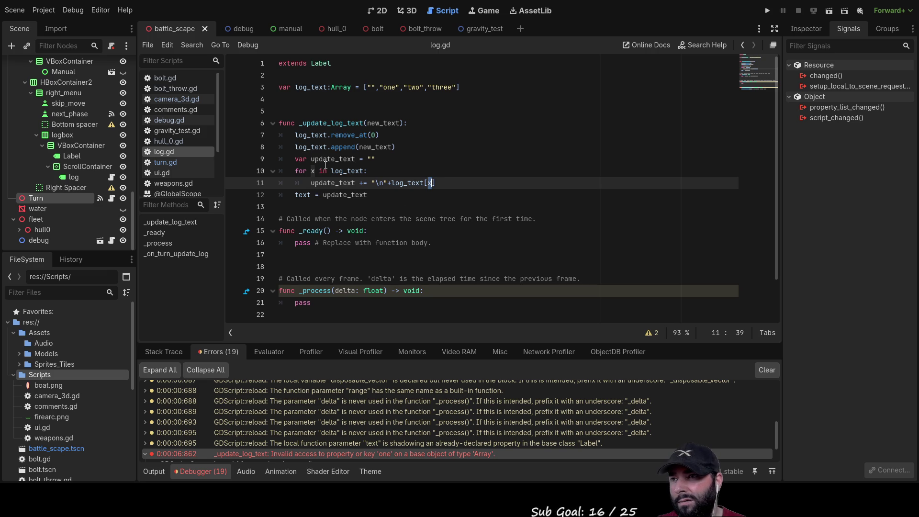
pyautogui.click(372, 85)
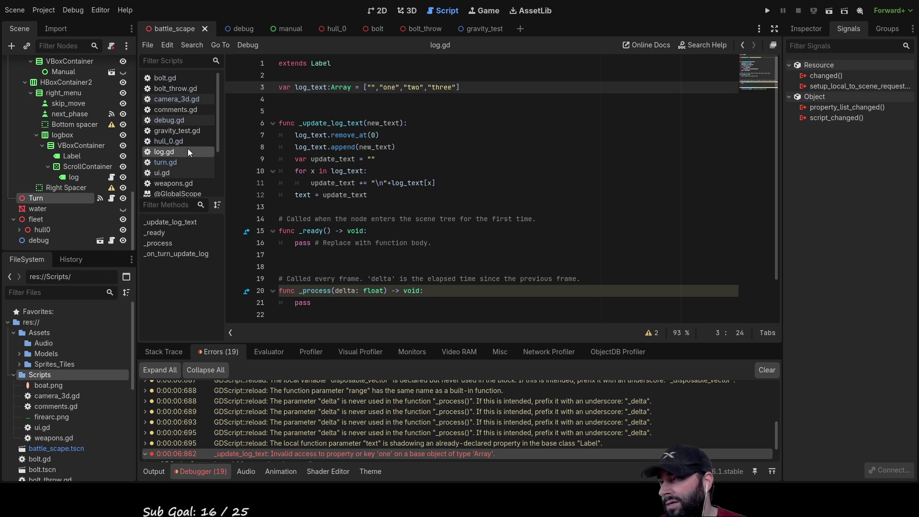
pyautogui.scroll(5, 84, 136)
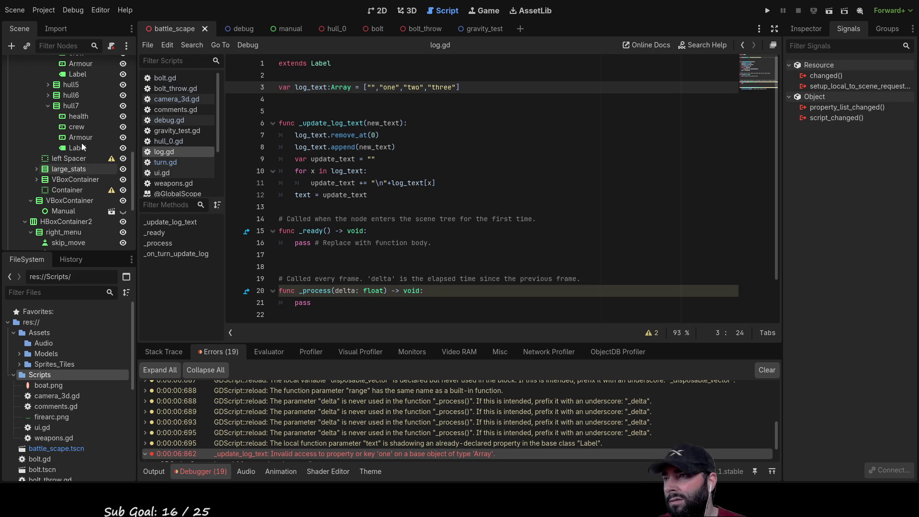
# - Open turn.gd at the top, showing its signals and turn_name phase array
pyautogui.click(165, 162)
pyautogui.scroll(15, 422, 215)
pyautogui.scroll(20, 422, 215)
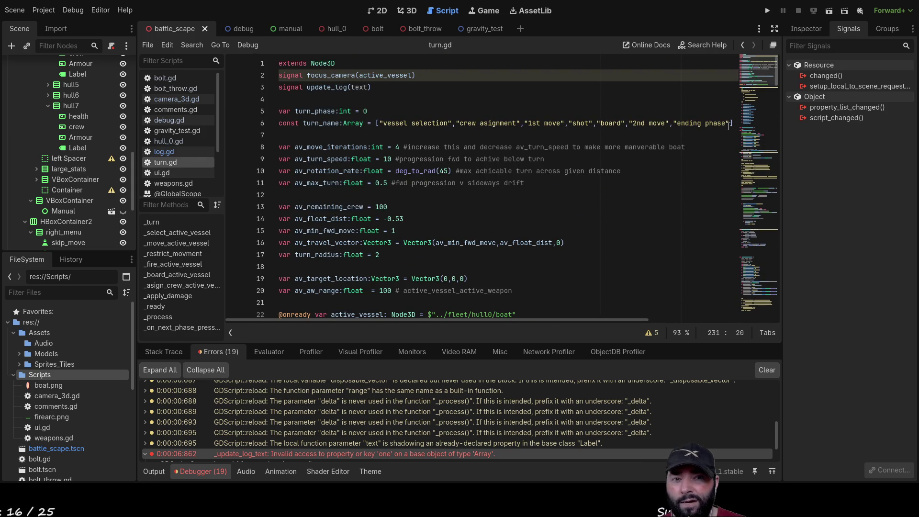
# - Relaunch the game and advance a phase, reproducing the 'one' invalid-access error at log.gd line 11
pyautogui.click(766, 12)
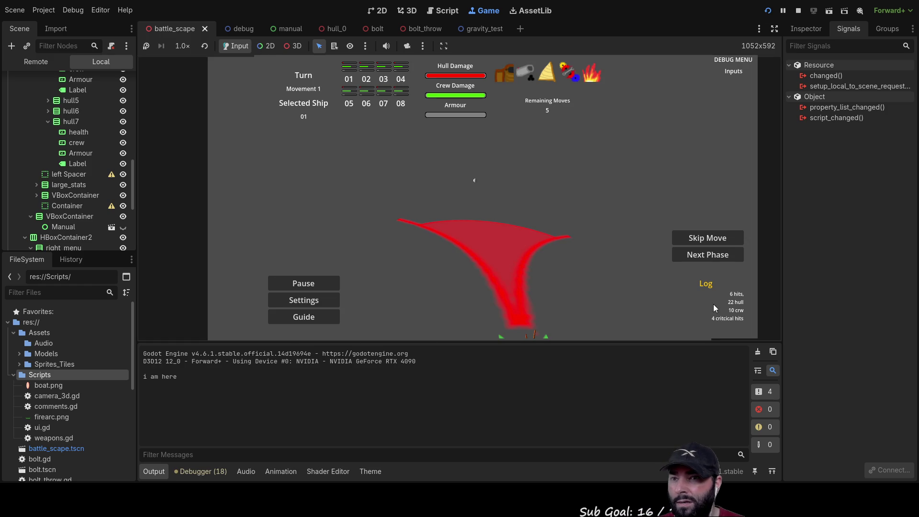
pyautogui.click(704, 254)
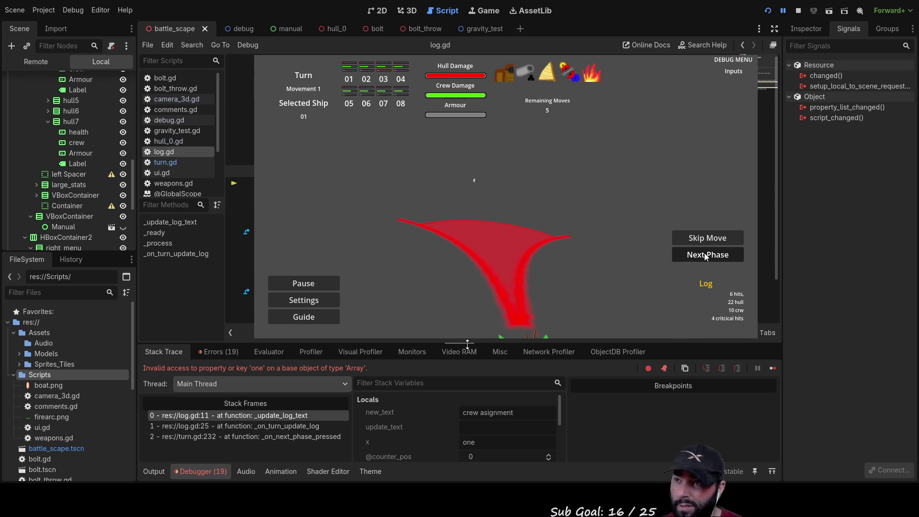
# - Delete one character, read the Array class reference, then return to log.gd
pyautogui.press('BackSpace')
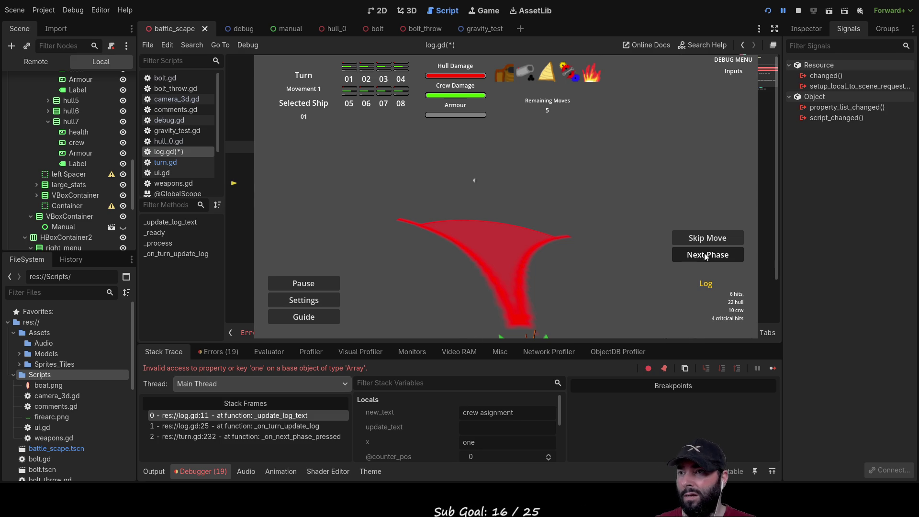
pyautogui.hotkey('alt', 'F1')
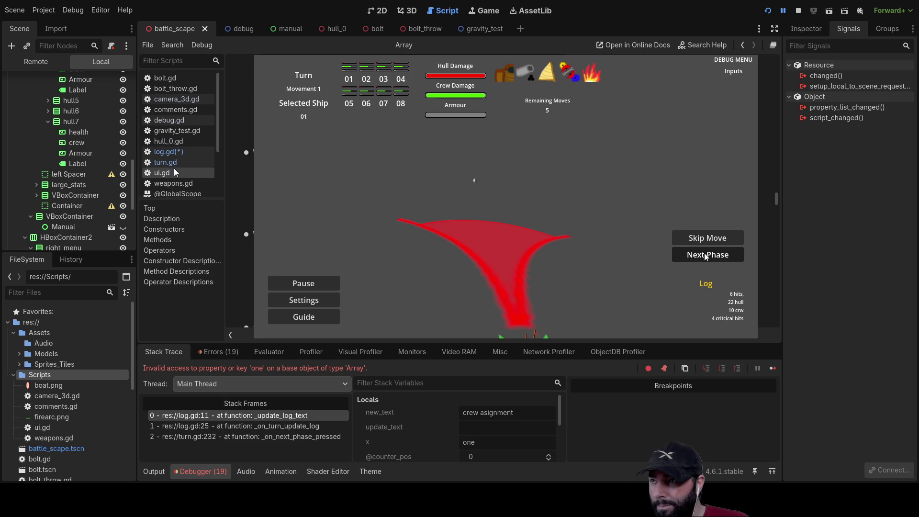
pyautogui.click(172, 154)
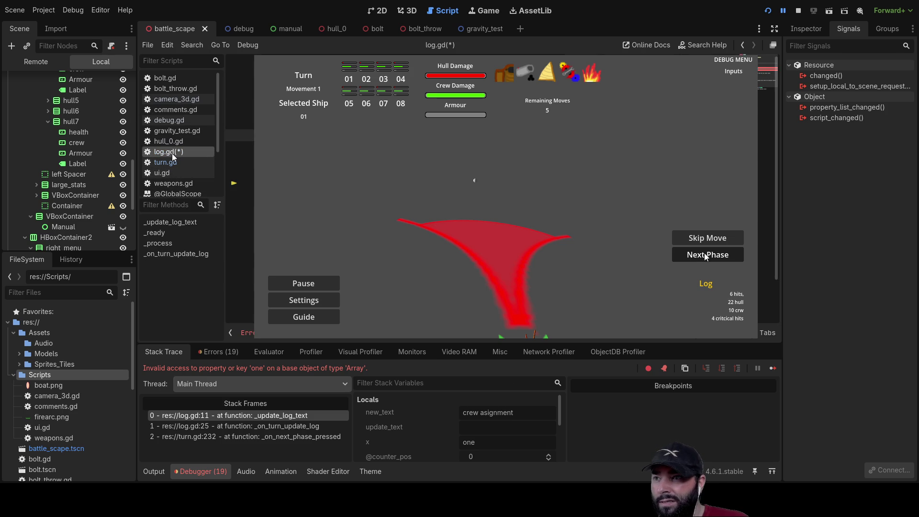
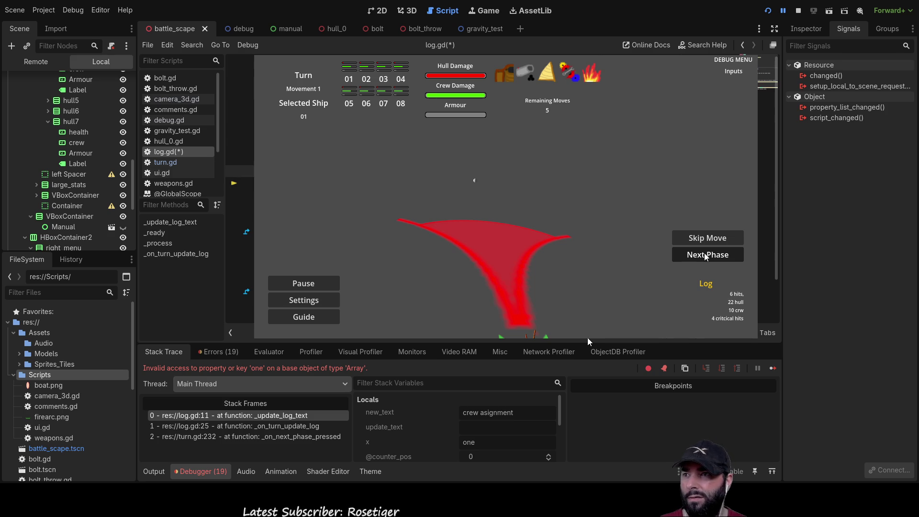
# - Restart the game and advance phases until the out-of-bounds error hits turn.gd line 232
pyautogui.click(798, 11)
pyautogui.click(767, 11)
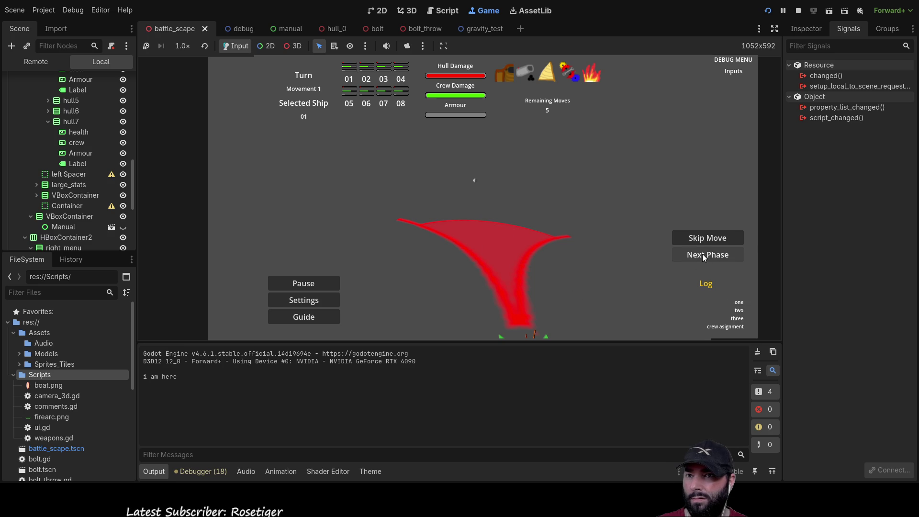
pyautogui.click(703, 257)
pyautogui.click(703, 257)
pyautogui.click(703, 257)
pyautogui.click(703, 257)
pyautogui.click(703, 257)
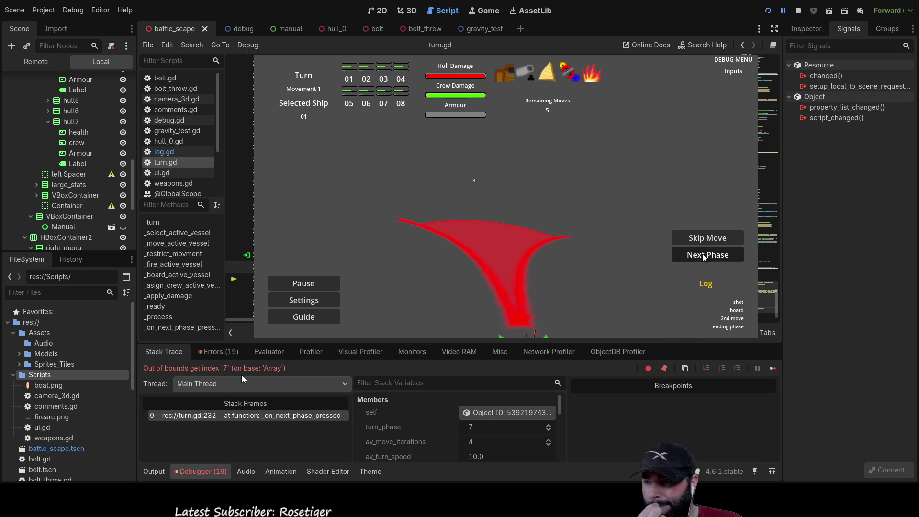
# - Stop the game and jump from the Errors list to the out-of-bounds line in turn.gd
pyautogui.click(797, 10)
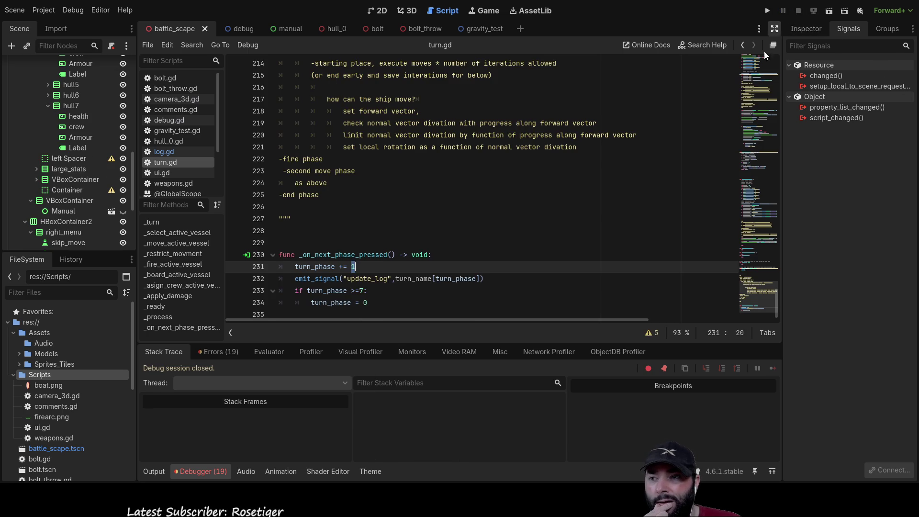
pyautogui.click(229, 352)
pyautogui.scroll(-1, 291, 396)
pyautogui.doubleClick(321, 458)
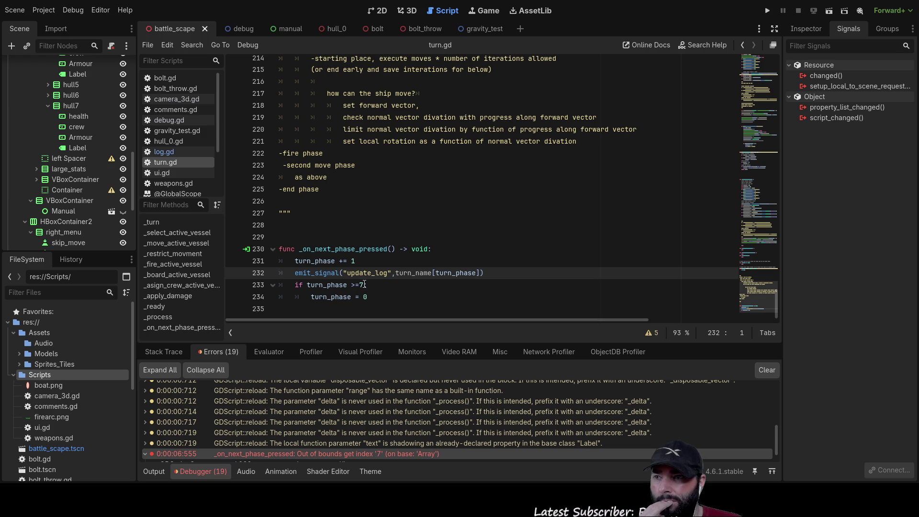
# - Move the update_log emit below turn_phase = 0, dedent the wrap check, and rerun the game
pyautogui.moveTo(494, 271)
pyautogui.mouseDown()
pyautogui.moveTo(301, 262)
pyautogui.moveTo(291, 271)
pyautogui.mouseUp()
pyautogui.hotkey('ctrl', 'c')
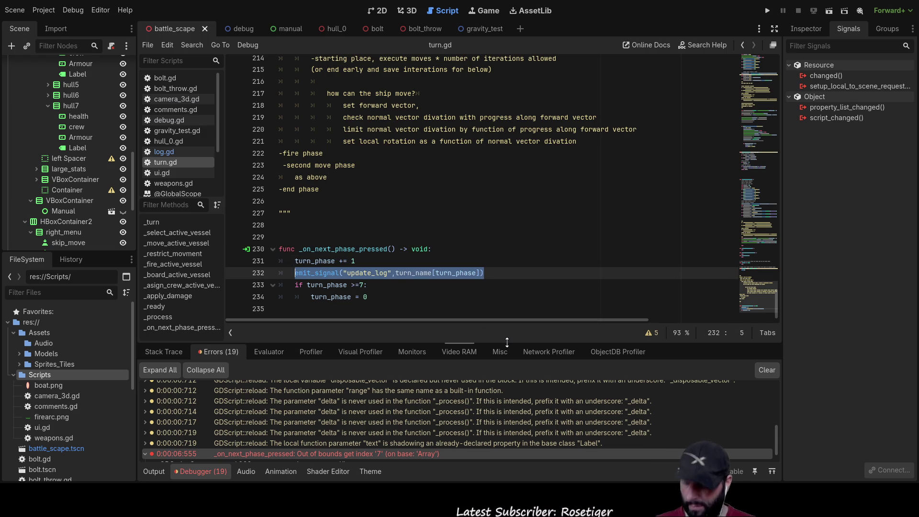
pyautogui.press('Delete')
pyautogui.press('Delete')
pyautogui.press('BackSpace')
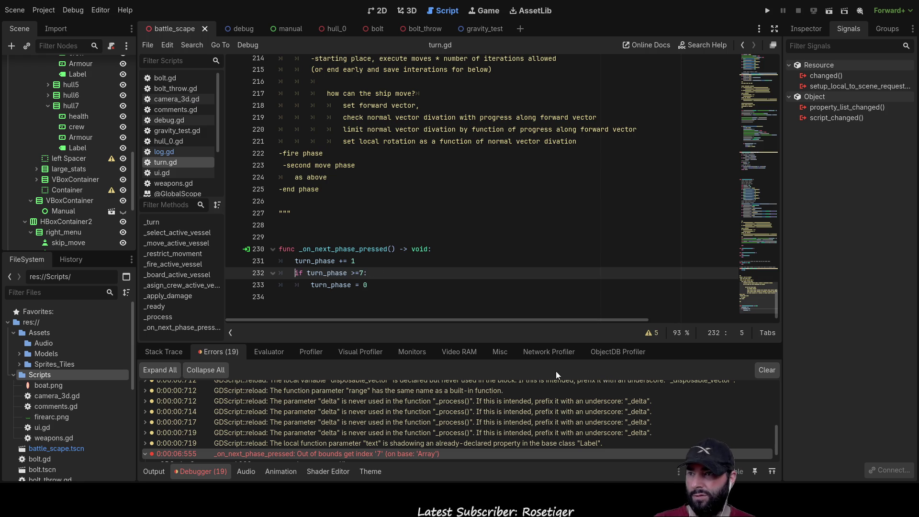
pyautogui.click(387, 292)
pyautogui.press('Return')
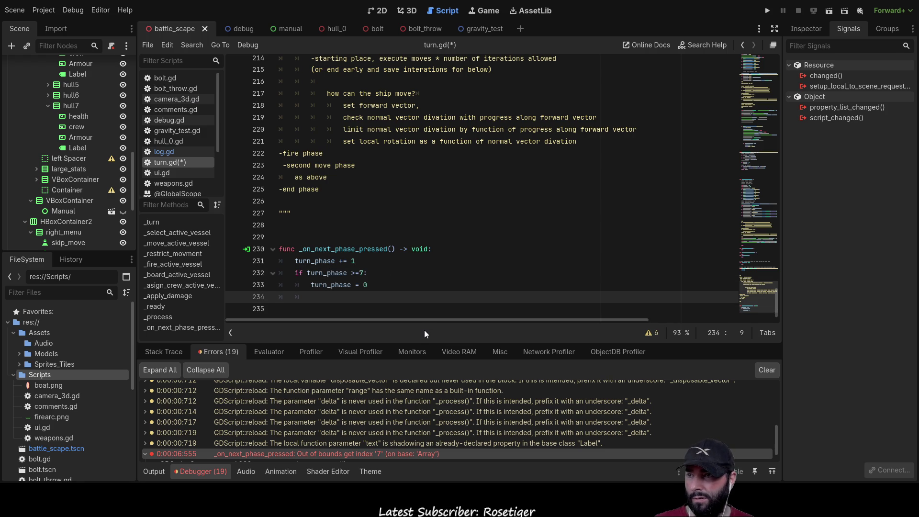
pyautogui.hotkey('ctrl', 'v')
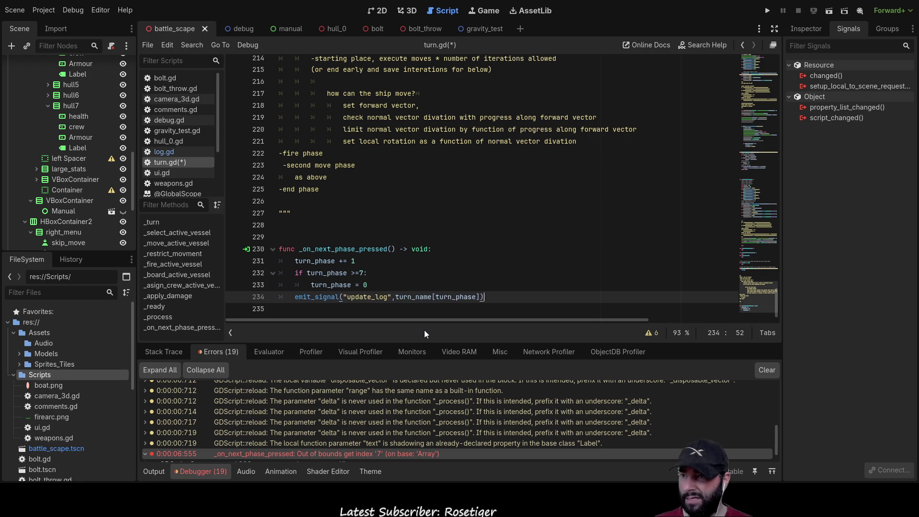
pyautogui.click(768, 11)
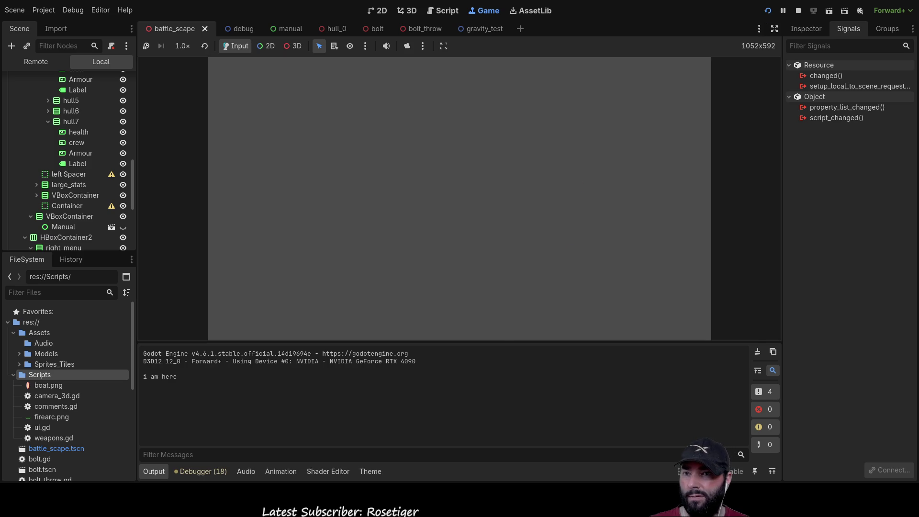
# - Advance Next Phase about 20 times, confirming the log wraps past ending phase error-free, then stop
pyautogui.click(699, 258)
pyautogui.click(699, 258)
pyautogui.click(700, 257)
pyautogui.click(700, 258)
pyautogui.click(700, 257)
pyautogui.click(699, 258)
pyautogui.click(699, 258)
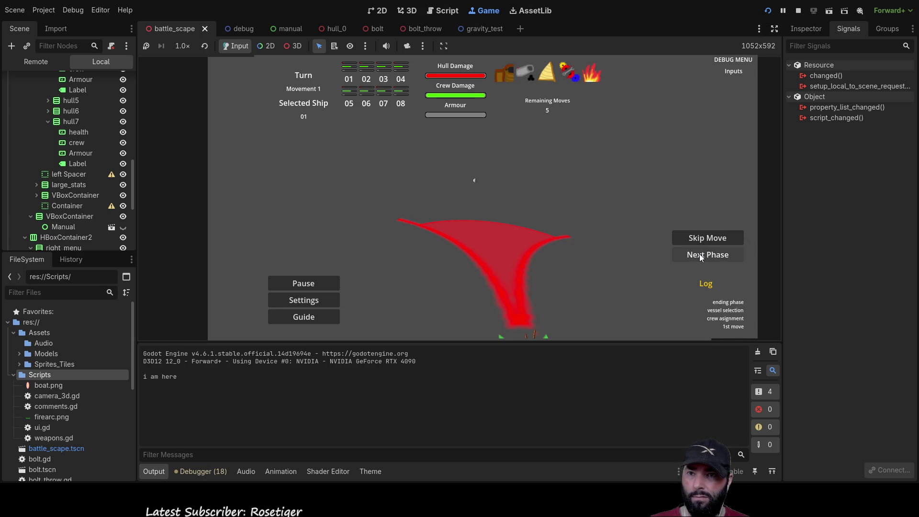
pyautogui.click(699, 257)
pyautogui.click(700, 258)
pyautogui.click(700, 258)
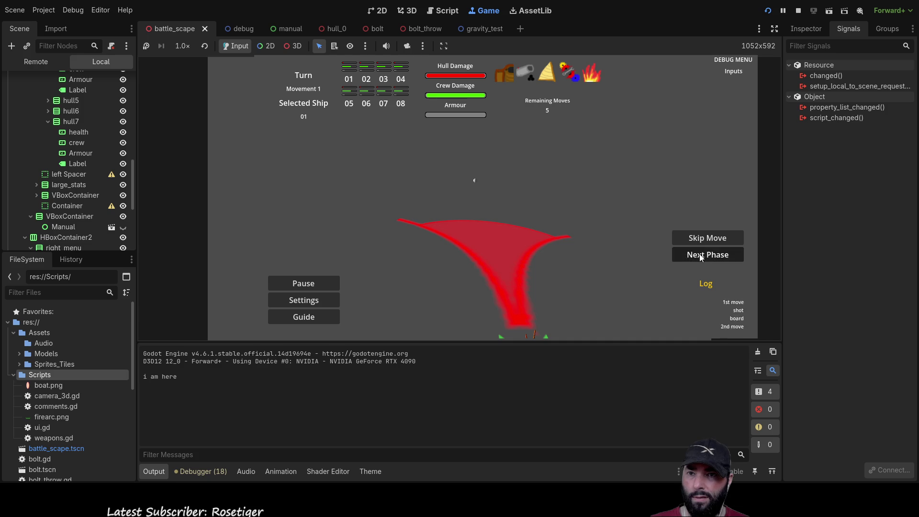
pyautogui.click(699, 257)
pyautogui.click(700, 257)
pyautogui.click(699, 258)
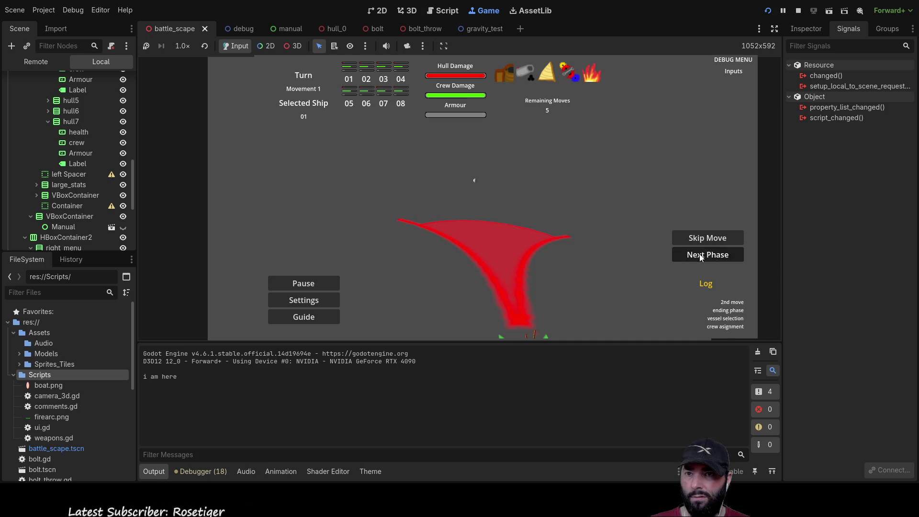
pyautogui.click(700, 257)
pyautogui.click(700, 257)
pyautogui.click(700, 257)
pyautogui.click(699, 257)
pyautogui.click(699, 257)
pyautogui.click(699, 257)
pyautogui.click(699, 257)
pyautogui.click(699, 254)
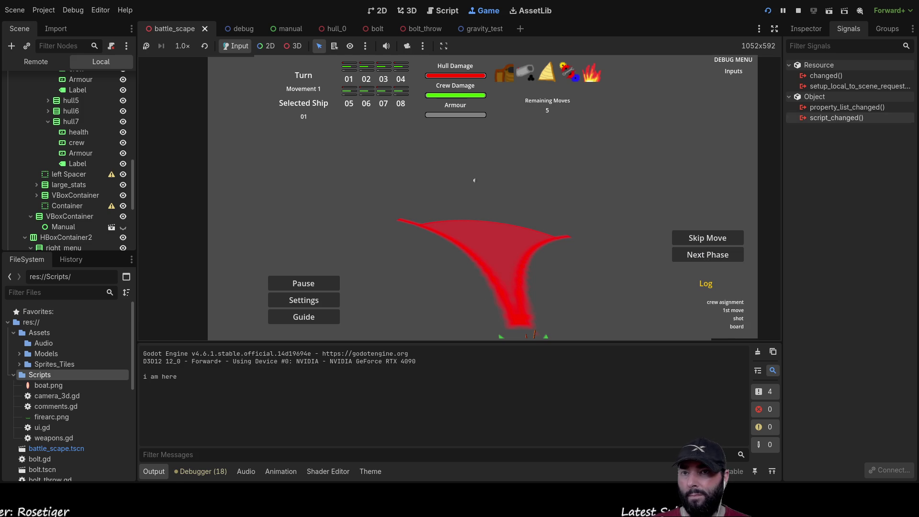
pyautogui.click(797, 10)
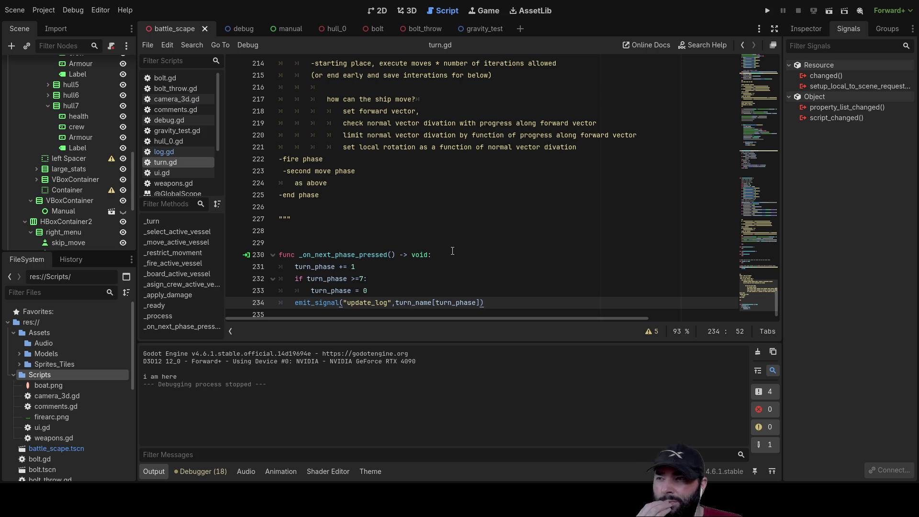
# - Review the top of turn.gd, then read hull_0.gd and its hull_stats Dictionary
pyautogui.scroll(20, 378, 229)
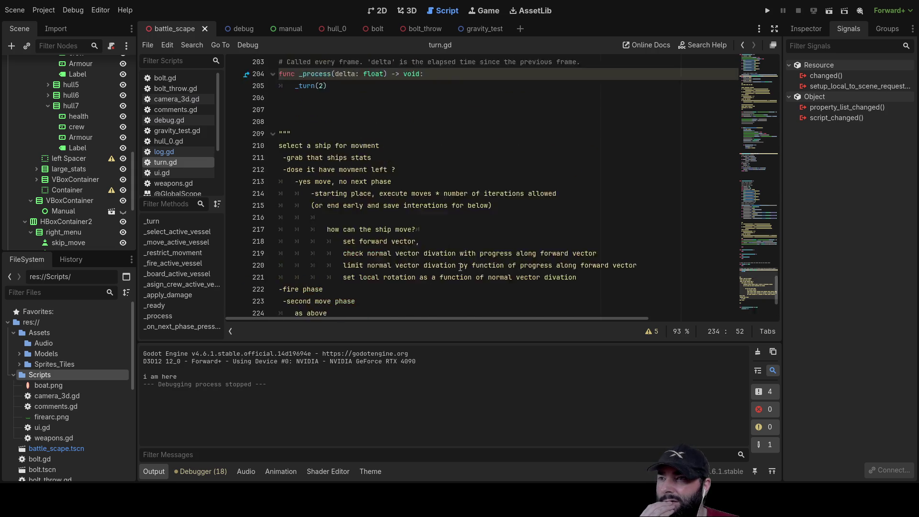
pyautogui.scroll(20, 378, 229)
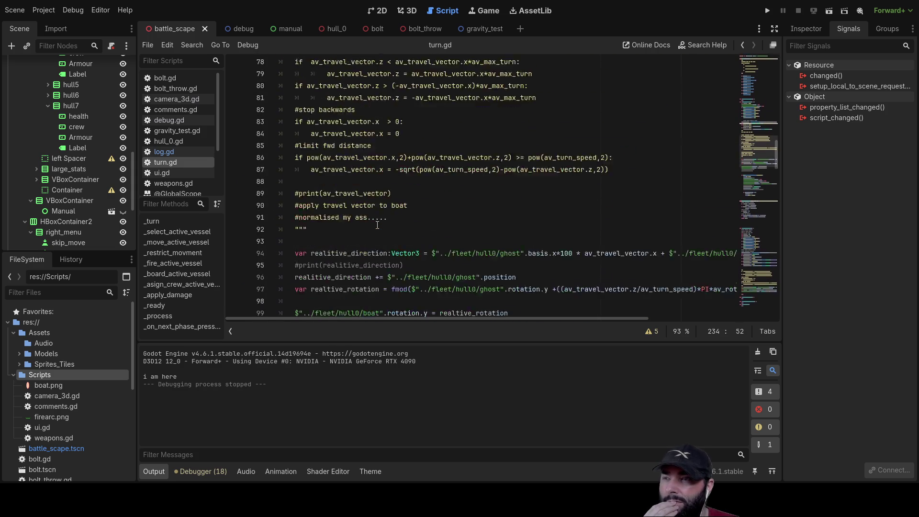
pyautogui.click(181, 143)
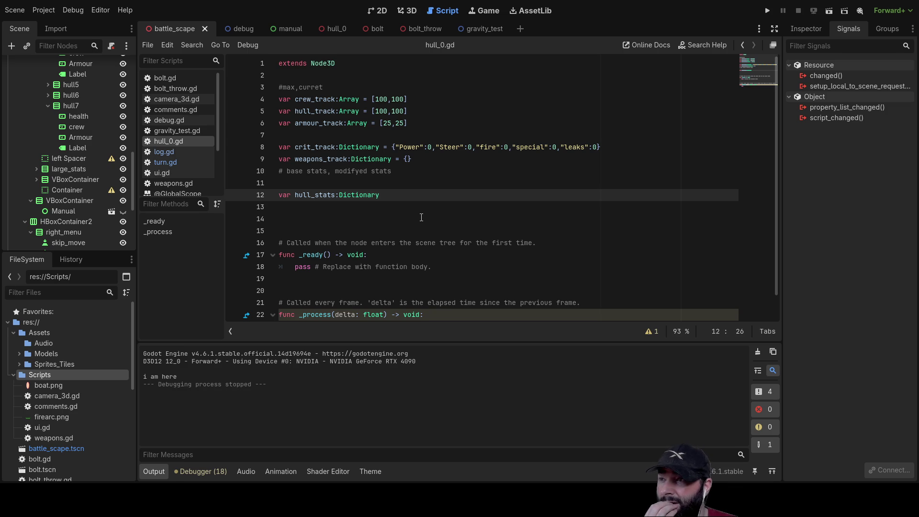
pyautogui.scroll(10, 86, 178)
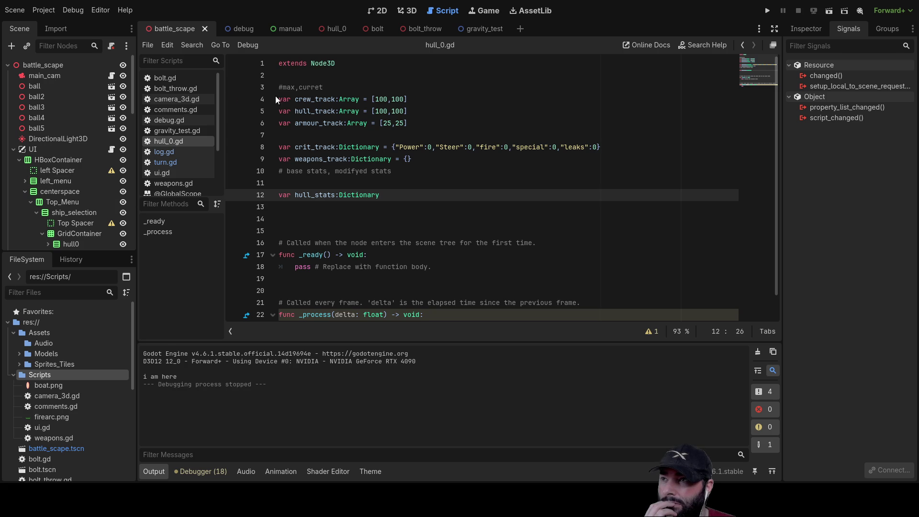
pyautogui.scroll(-1, 185, 146)
# - Reread turn.gd, then visit the hull_0 scene and return to battle_scape
pyautogui.click(184, 148)
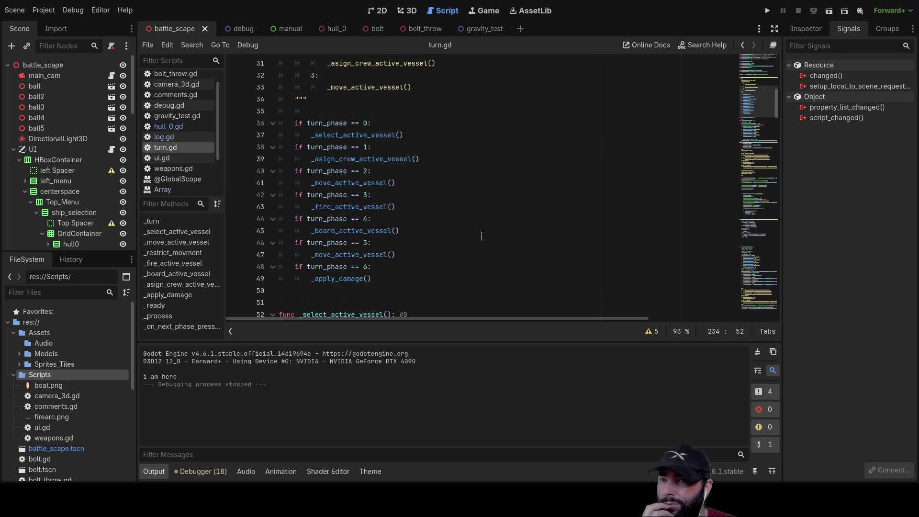
pyautogui.scroll(10, 430, 218)
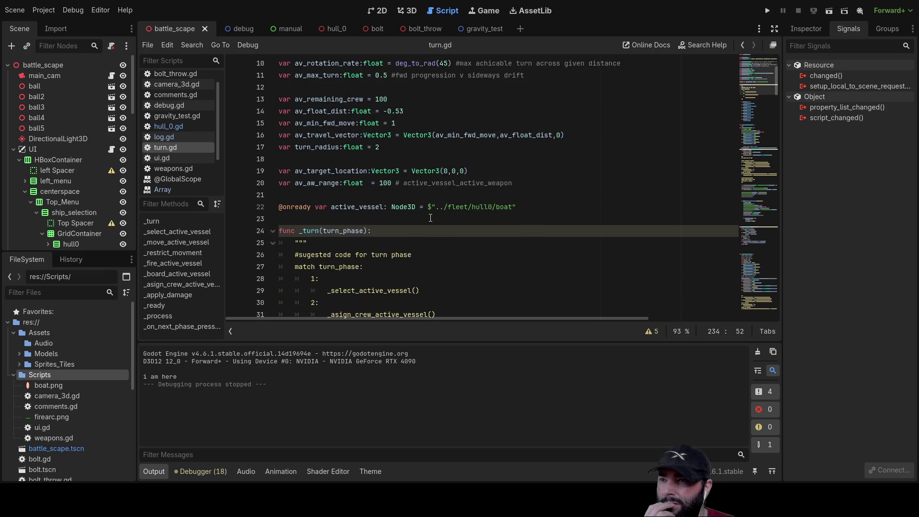
pyautogui.scroll(-20, 432, 218)
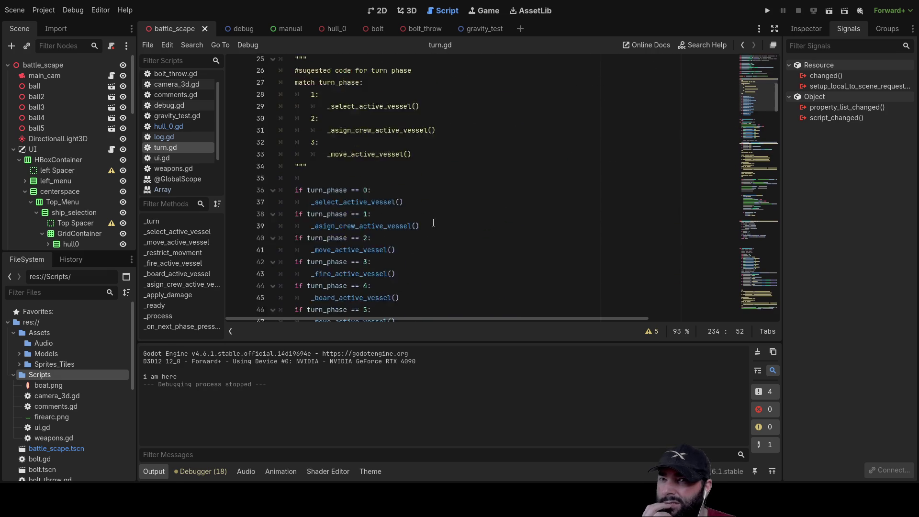
pyautogui.scroll(-13, 433, 223)
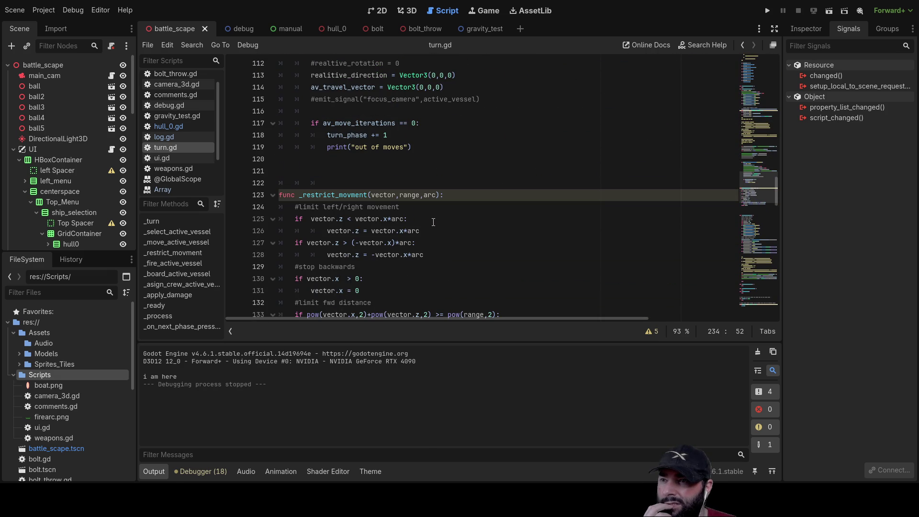
pyautogui.scroll(-9, 433, 222)
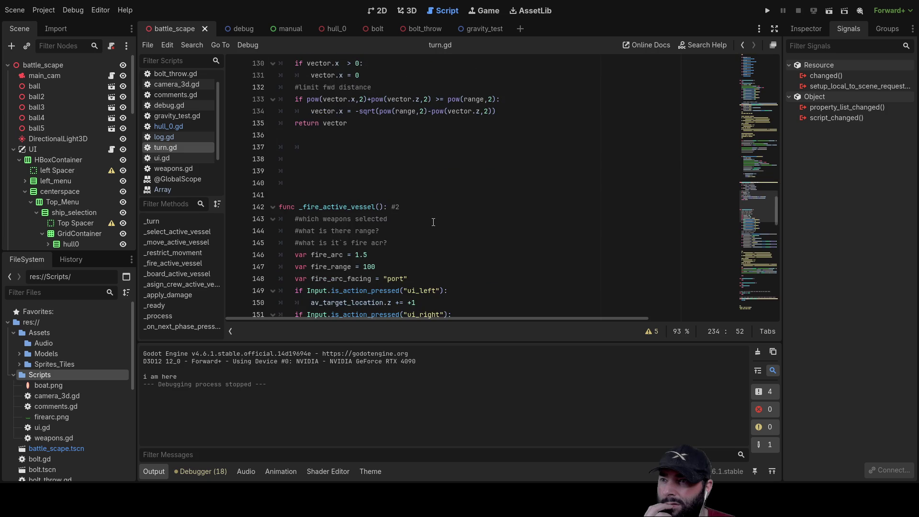
pyautogui.scroll(-5, 433, 222)
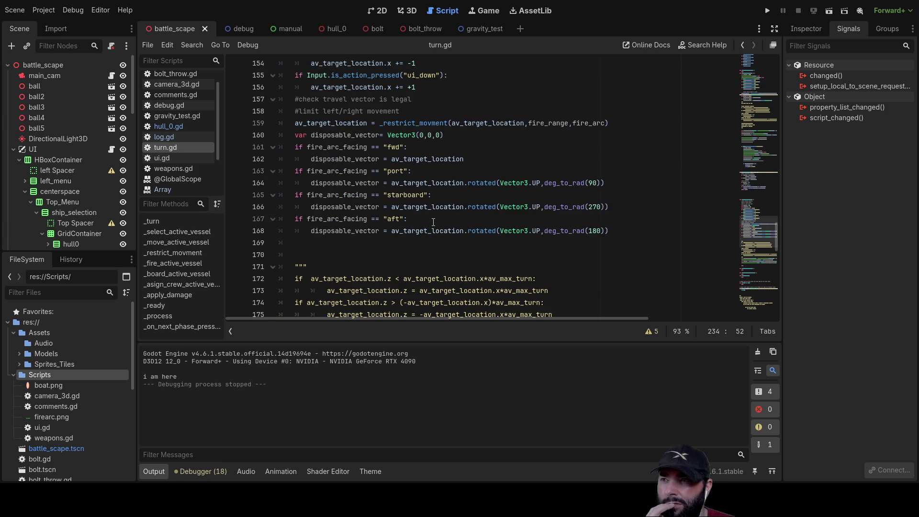
pyautogui.scroll(20, 433, 222)
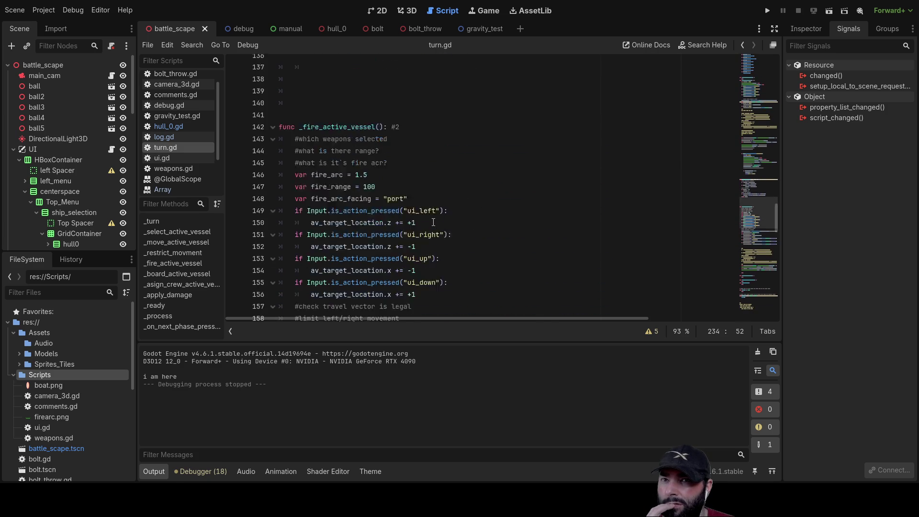
pyautogui.scroll(15, 433, 221)
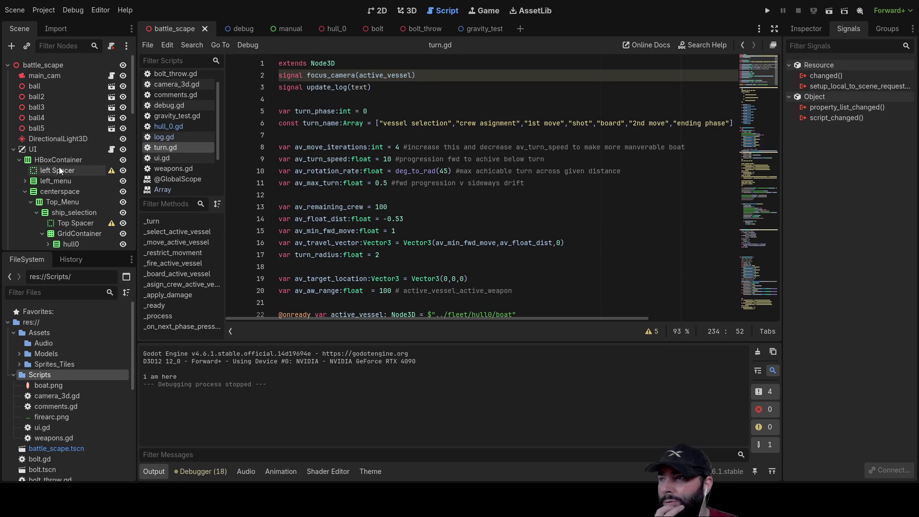
pyautogui.click(339, 32)
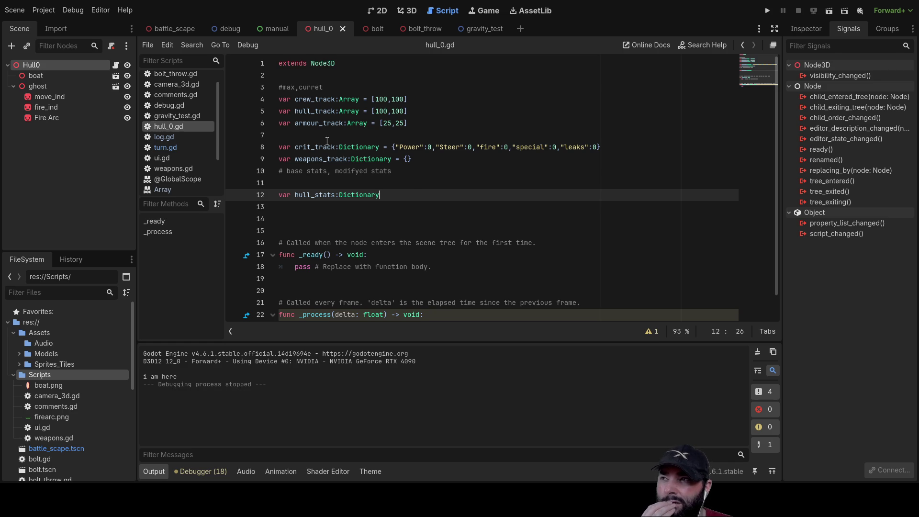
pyautogui.click(165, 28)
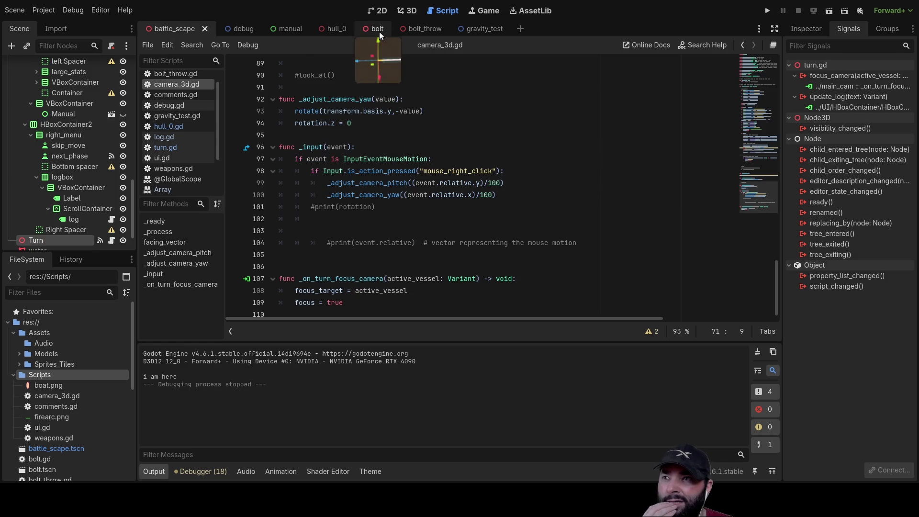
# - Switch the battle_scape scene to the 2D workspace to see its UI layout
pyautogui.click(381, 10)
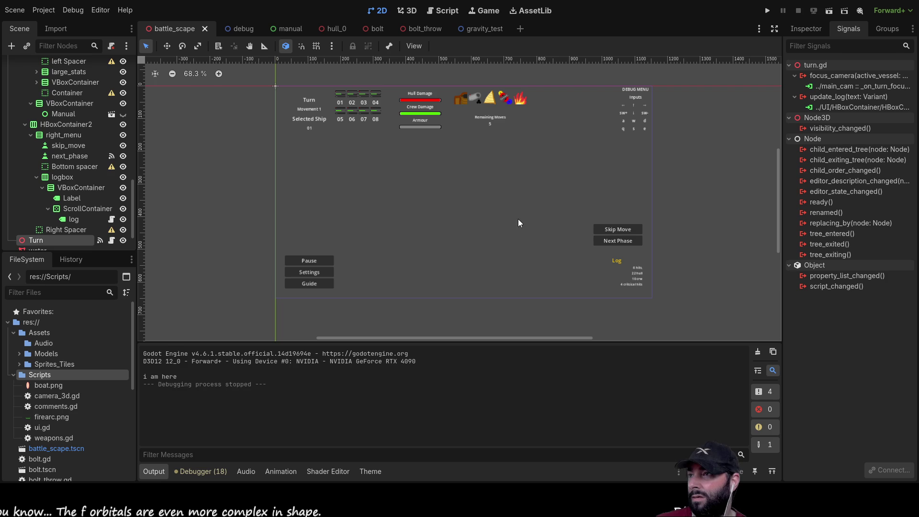
# - Collapse, re-expand and collapse the UI node in the Scene dock, then run the game
pyautogui.scroll(5, 96, 190)
pyautogui.scroll(1, 97, 190)
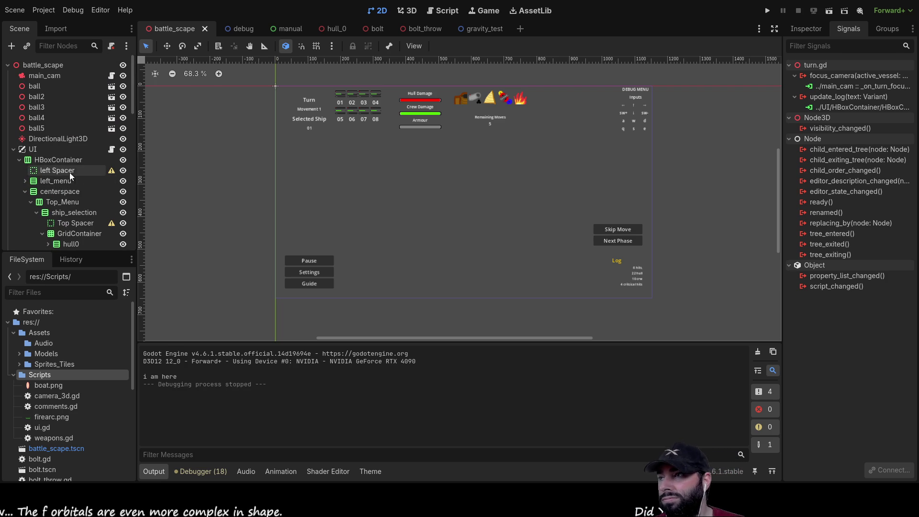
pyautogui.click(13, 149)
pyautogui.click(13, 149)
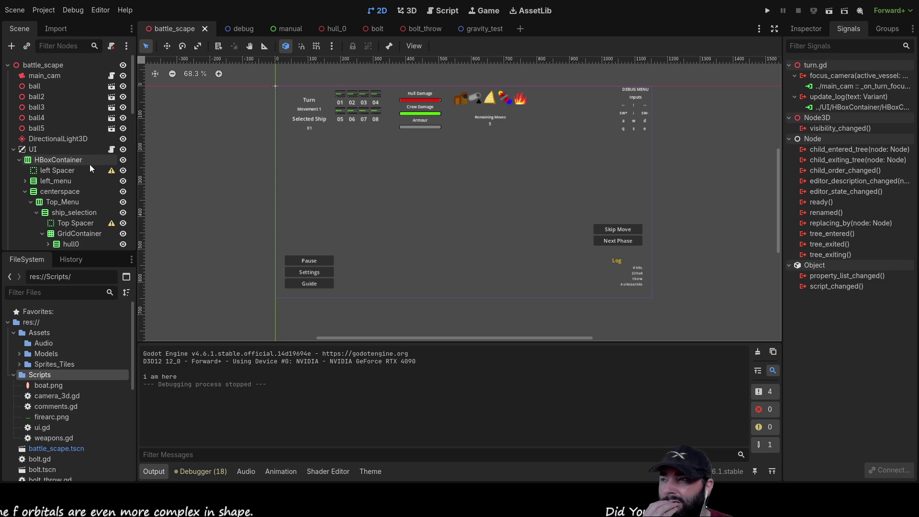
pyautogui.click(13, 149)
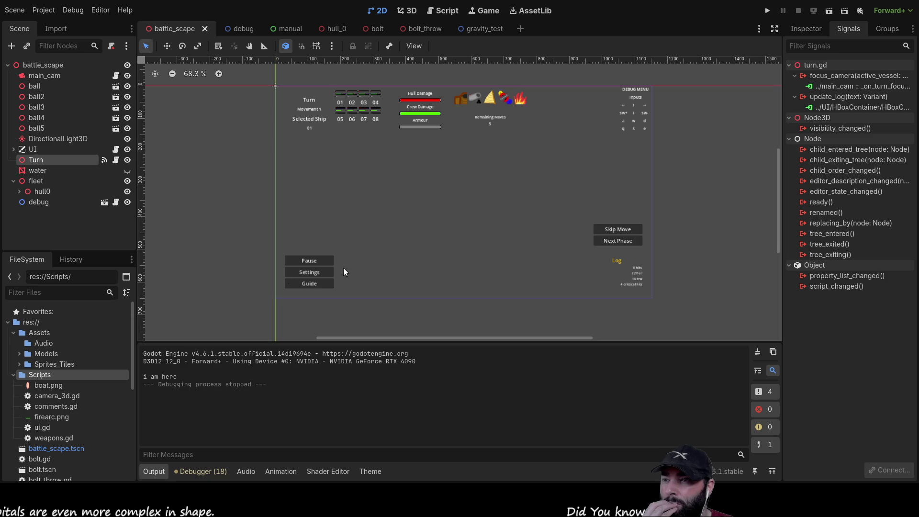
pyautogui.click(765, 10)
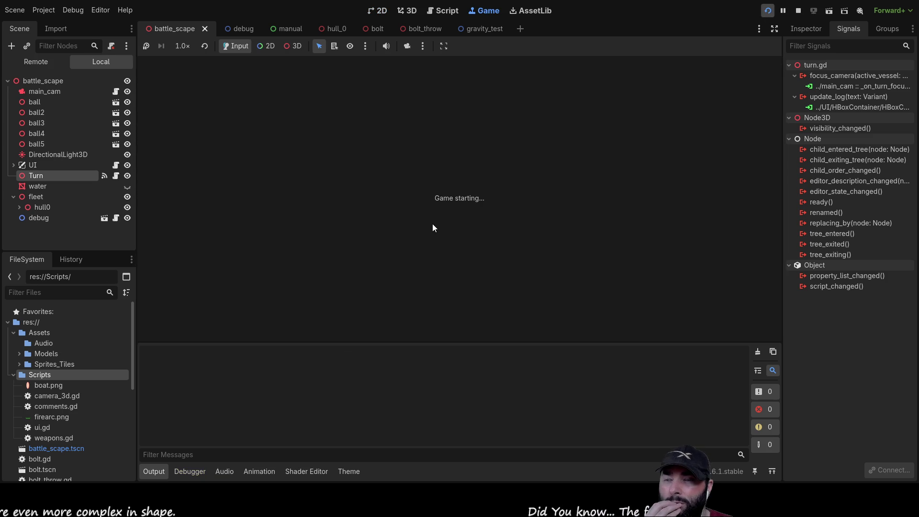
# - Steer the ship with D and W, panning the game camera with the arrow keys
pyautogui.press('d')
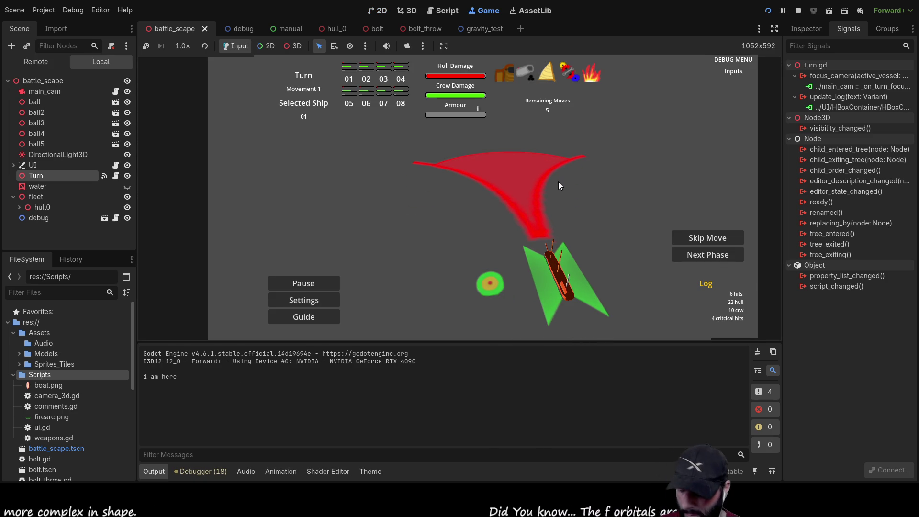
pyautogui.press('Left')
pyautogui.press('Up')
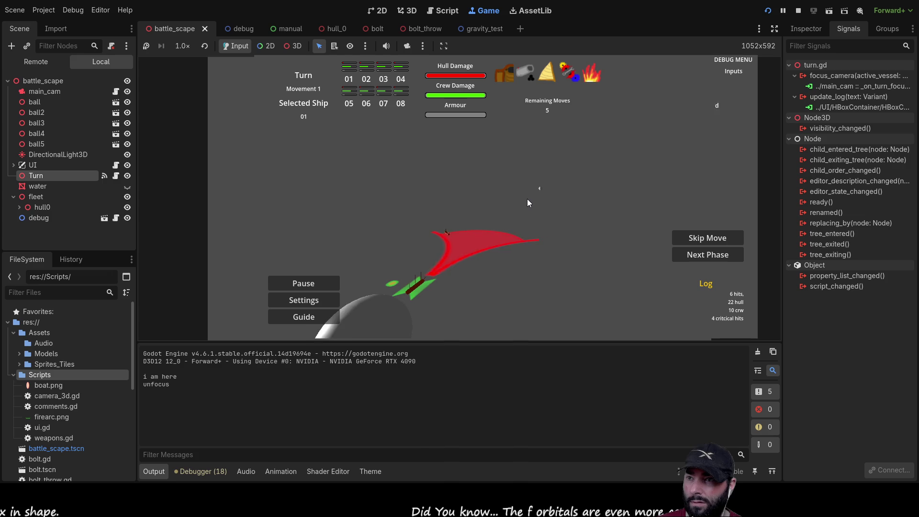
pyautogui.scroll(3, 491, 185)
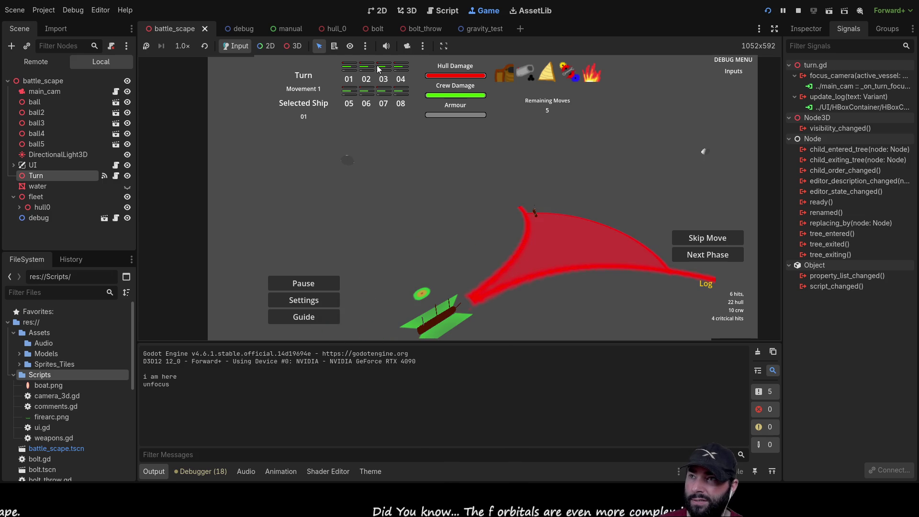
pyautogui.click(536, 211)
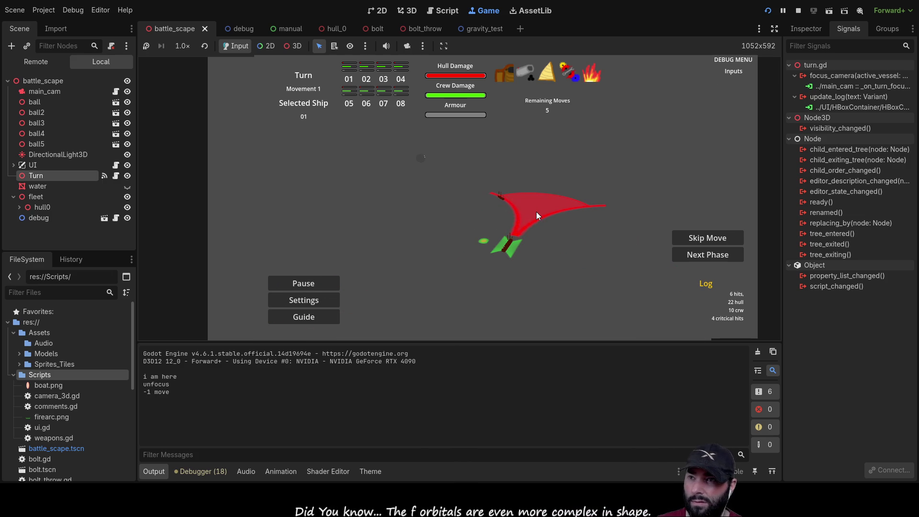
pyautogui.press('w')
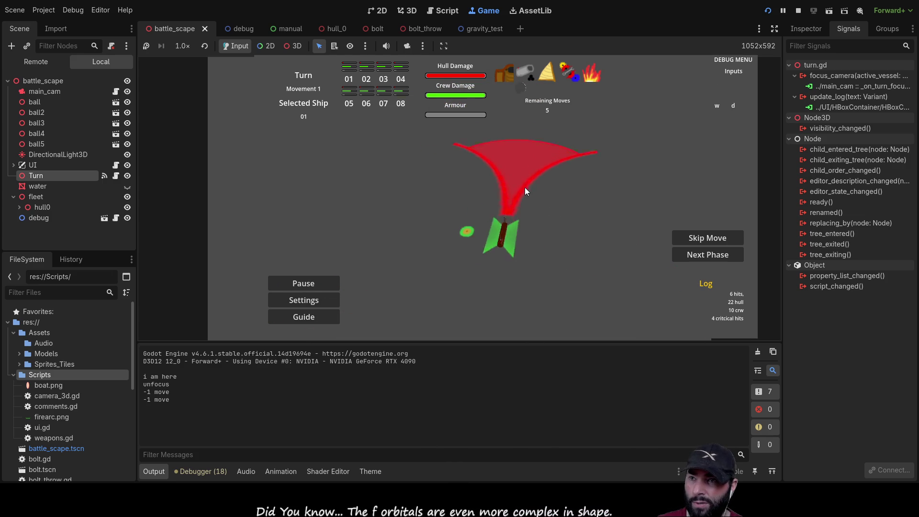
pyautogui.press('Right')
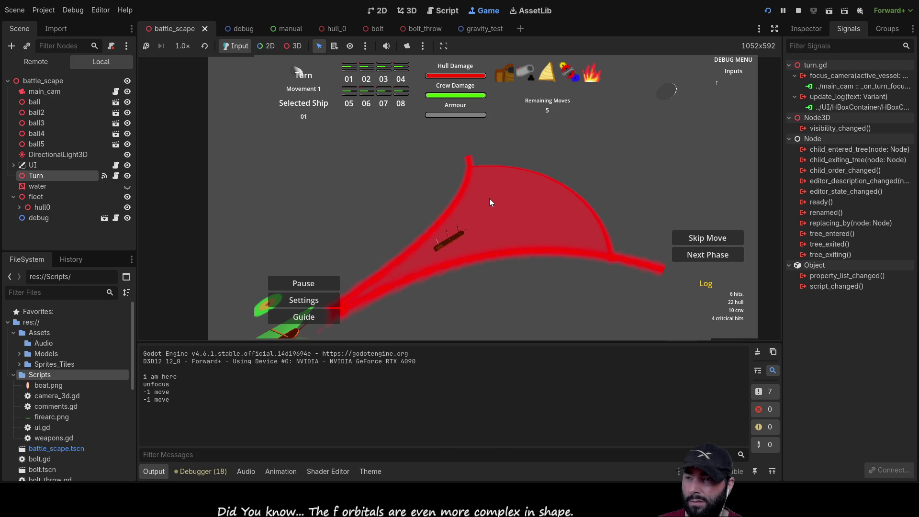
pyautogui.press('Left')
pyautogui.press('Up')
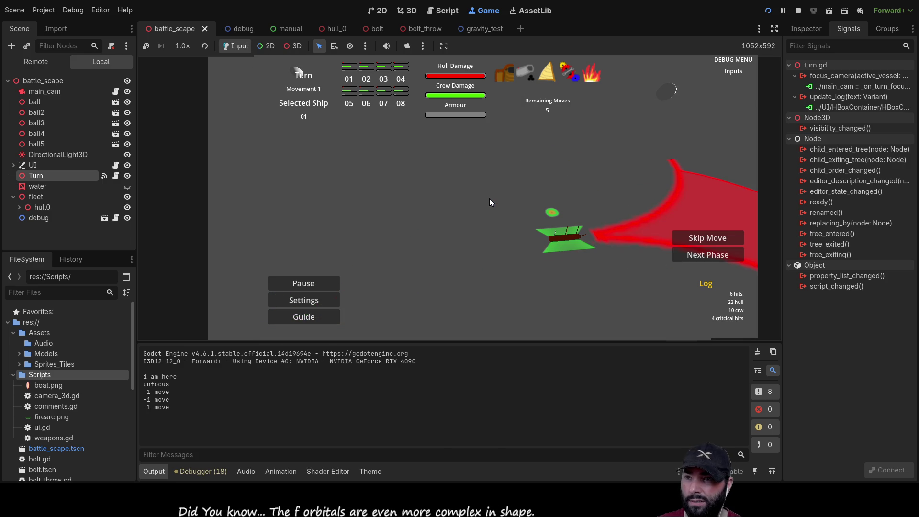
# - Use the last moves and turn the ship's firing arc, then stop the game and select fleet
pyautogui.press('Up')
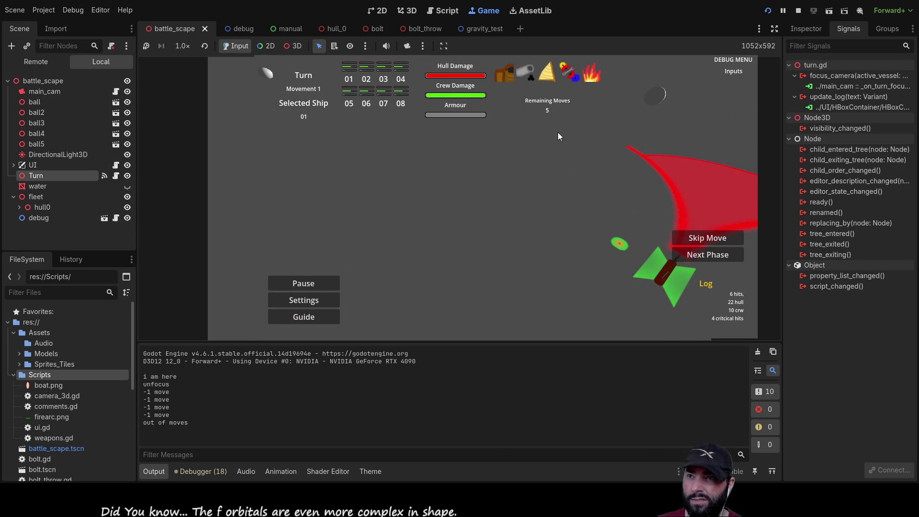
pyautogui.press('s')
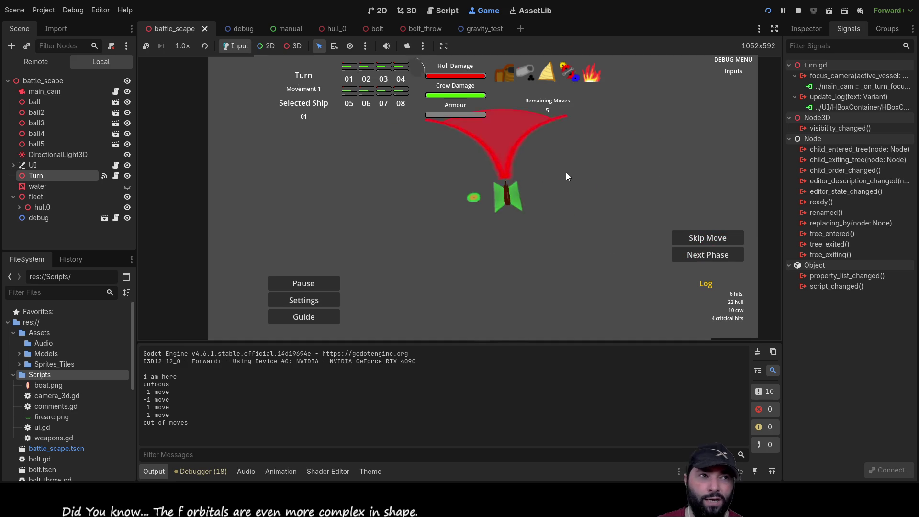
pyautogui.press('Up')
pyautogui.press('d')
pyautogui.press('s')
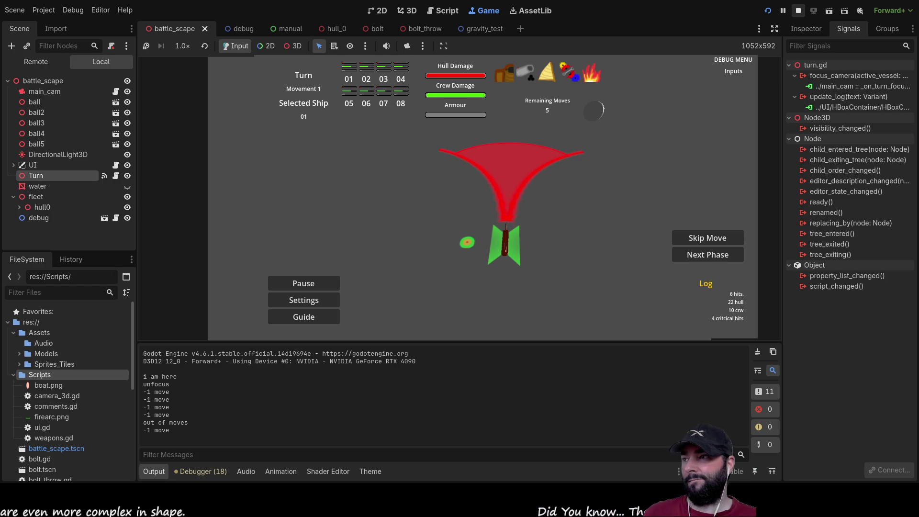
pyautogui.click(798, 10)
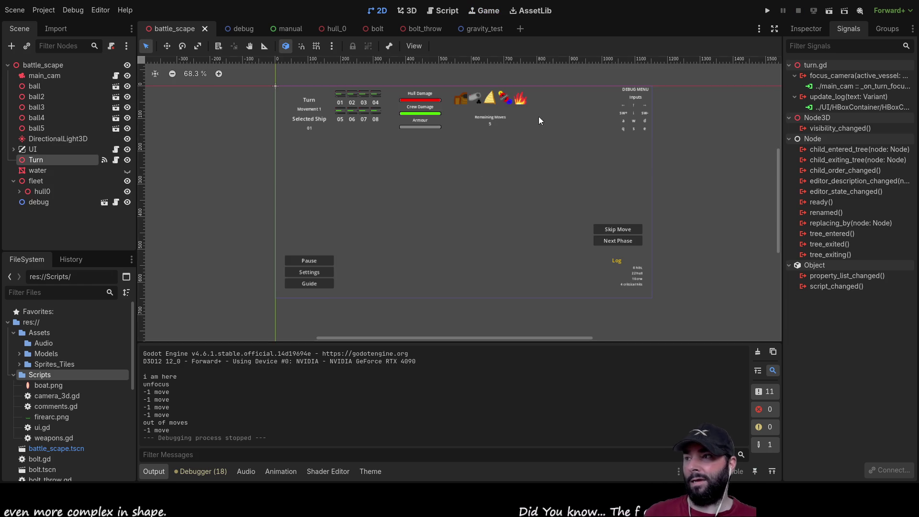
pyautogui.click(36, 180)
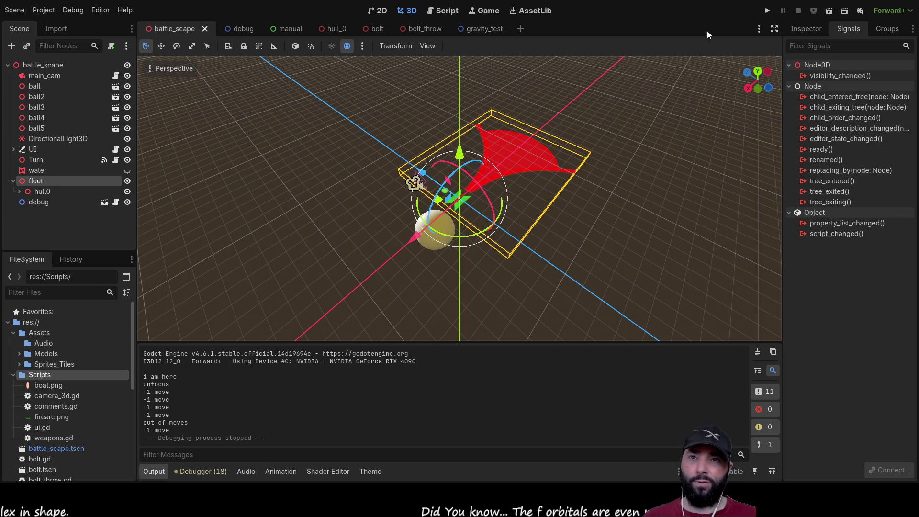
# - Paste a first copy of hull0 under the fleet node, creating hull1
pyautogui.click(805, 29)
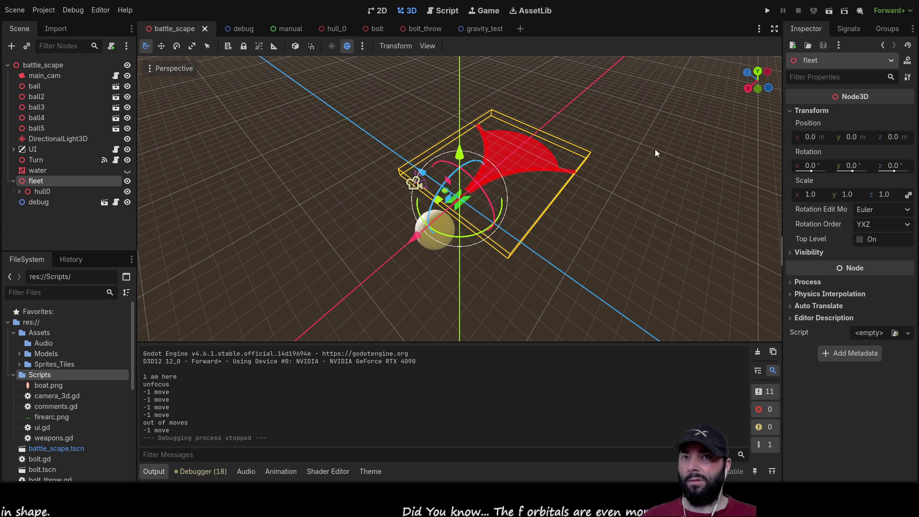
pyautogui.click(38, 192)
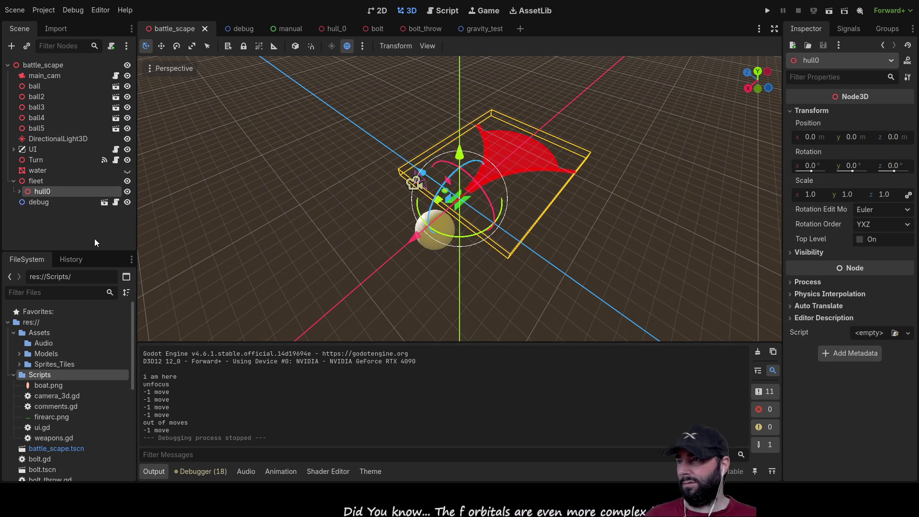
pyautogui.click(19, 191)
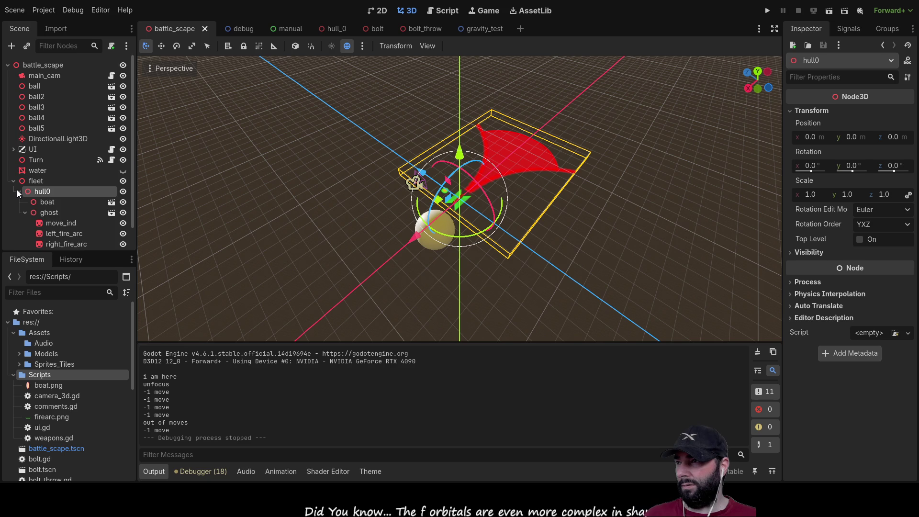
pyautogui.scroll(-1, 45, 199)
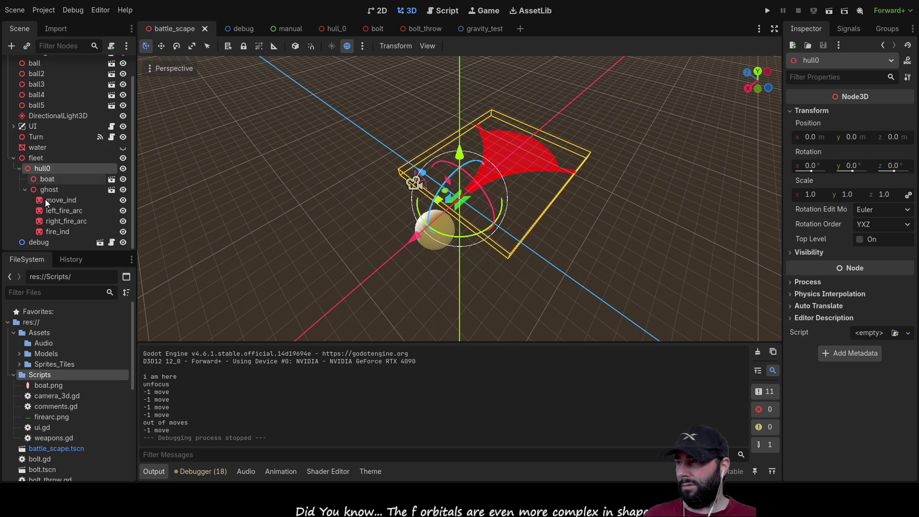
pyautogui.click(35, 157)
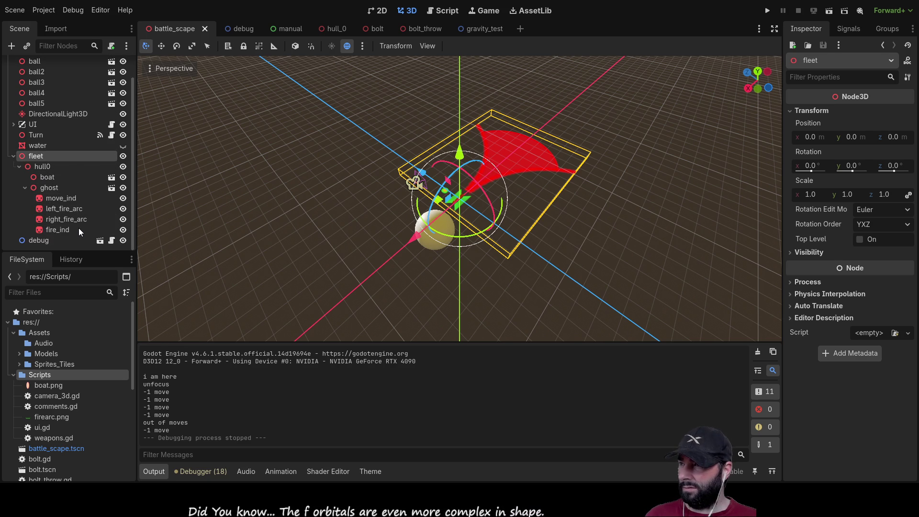
pyautogui.hotkey('ctrl', 'v')
# - Paste two more hull copies under fleet as hull2 and hull3, collapsing each new hull
pyautogui.scroll(-2, 58, 198)
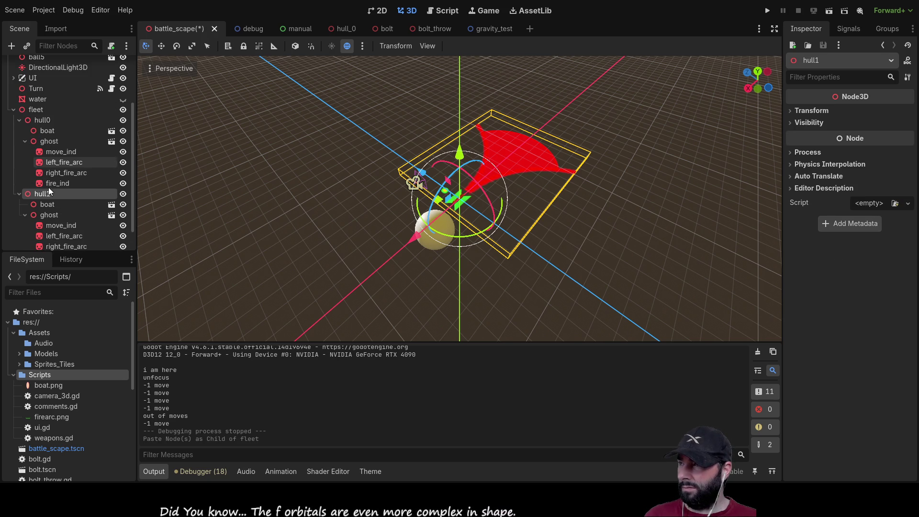
pyautogui.click(36, 110)
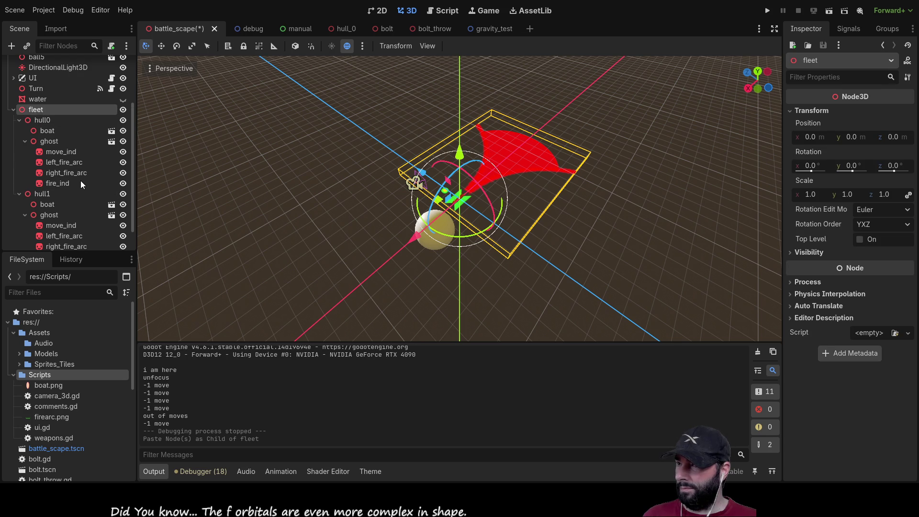
pyautogui.hotkey('ctrl', 'v')
pyautogui.scroll(-2, 41, 176)
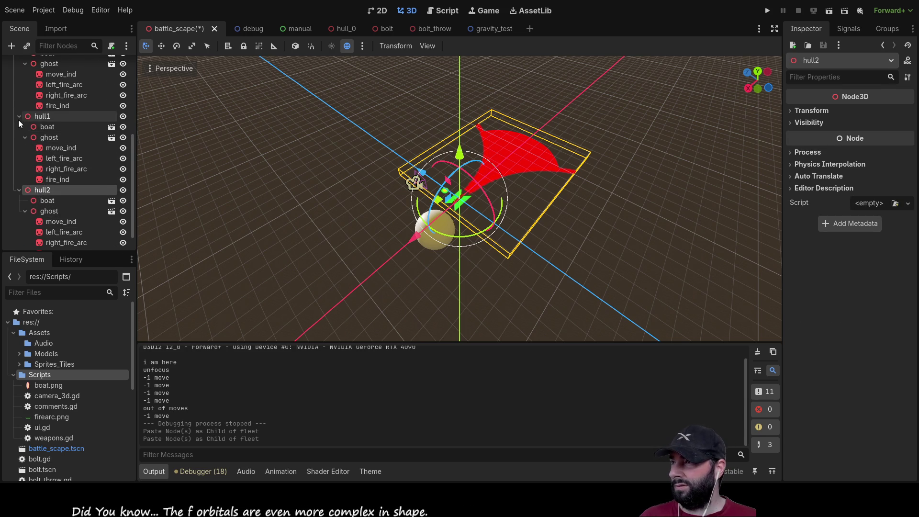
pyautogui.click(19, 122)
pyautogui.click(19, 166)
pyautogui.click(41, 185)
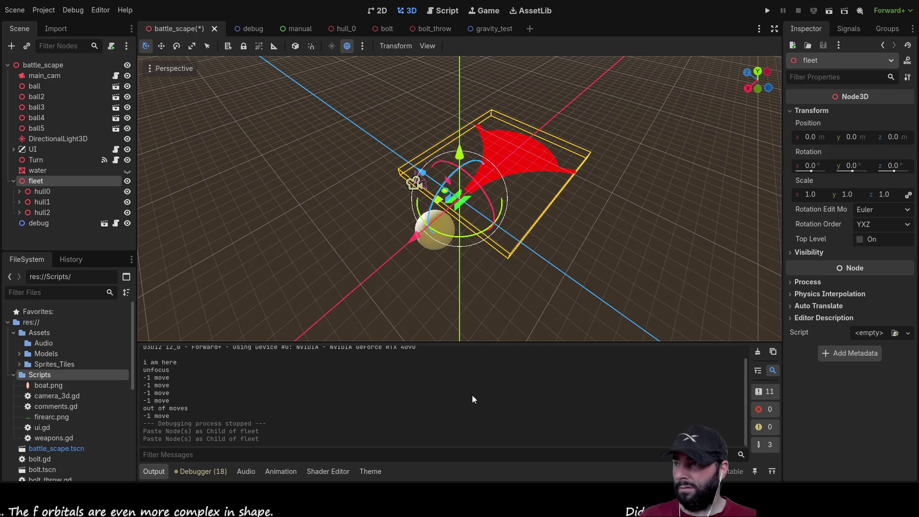
pyautogui.hotkey('ctrl', 'v')
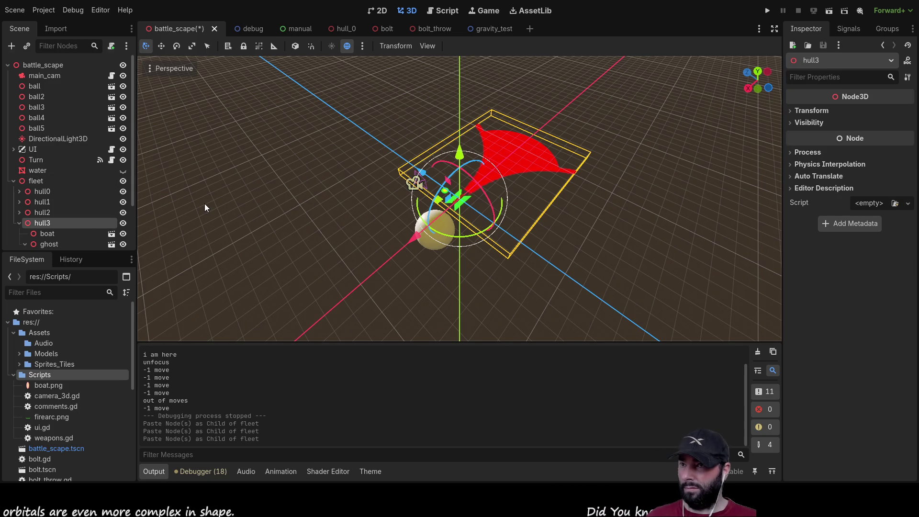
pyautogui.click(18, 223)
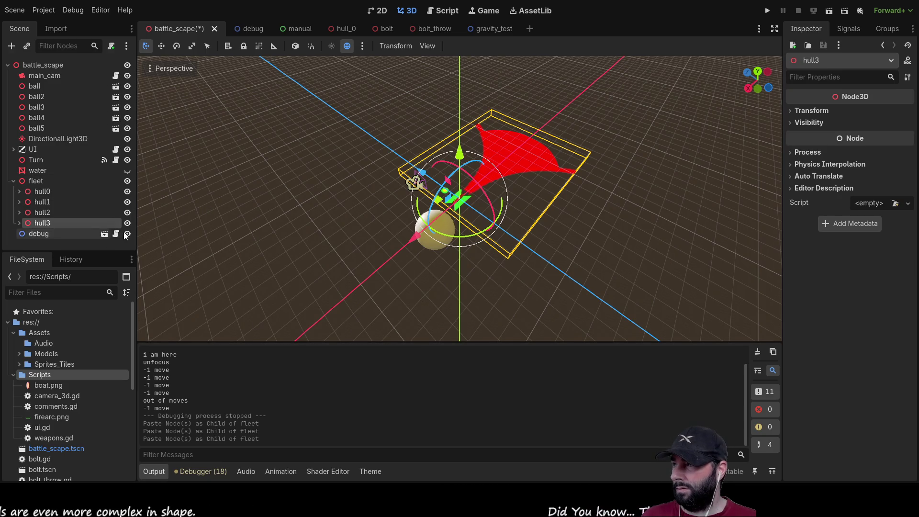
# - Slide hull1, hull2 and hull3 along the Z axis so the four hulls are spaced apart
pyautogui.moveTo(366, 199); pyautogui.dragTo(366, 171)
pyautogui.click(42, 190)
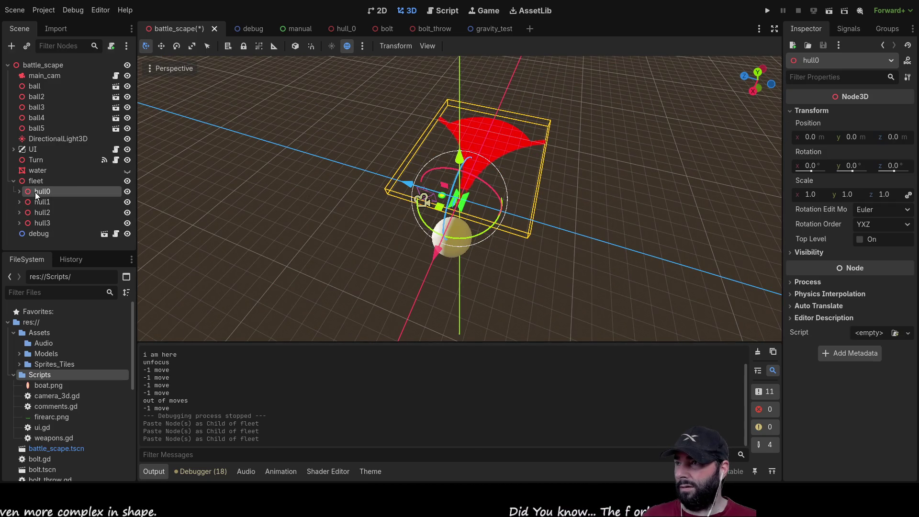
pyautogui.click(45, 201)
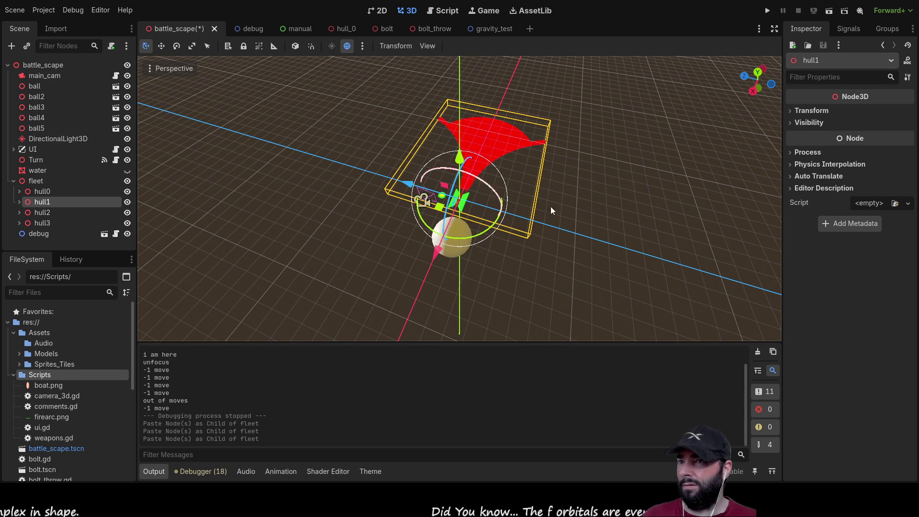
pyautogui.moveTo(406, 184); pyautogui.dragTo(620, 237)
pyautogui.click(41, 212)
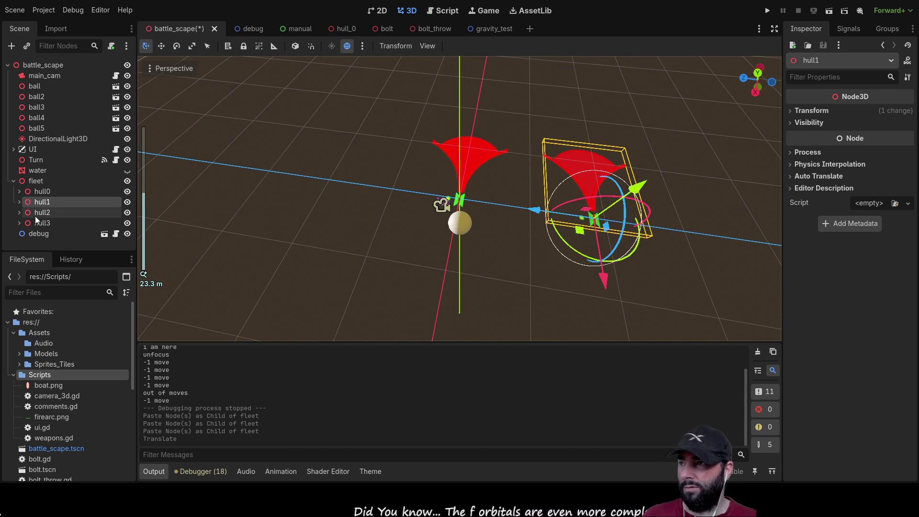
pyautogui.moveTo(407, 191)
pyautogui.mouseDown()
pyautogui.moveTo(335, 181)
pyautogui.moveTo(186, 197)
pyautogui.mouseUp()
pyautogui.click(42, 222)
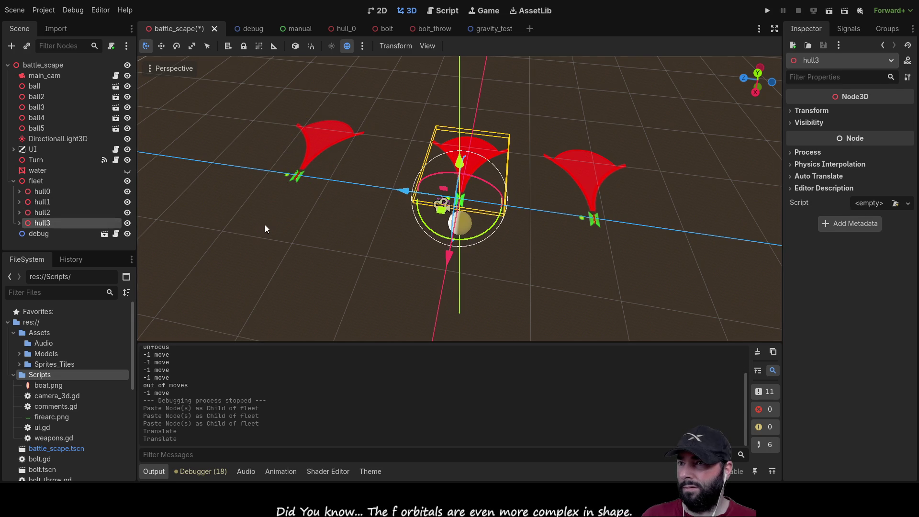
pyautogui.moveTo(403, 191); pyautogui.dragTo(658, 228)
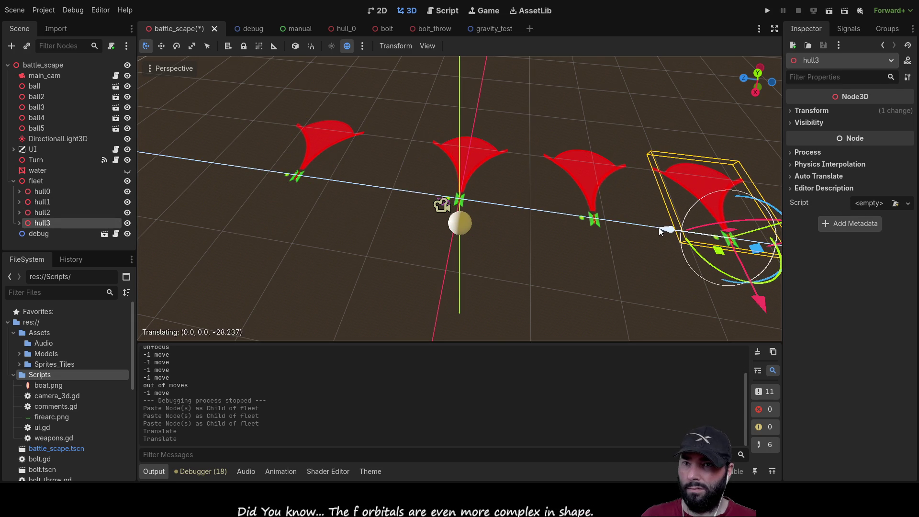
pyautogui.click(555, 285)
# - Orbit to check the spaced hulls, inspect hull0's boat and ghost children, then switch to bolt_throw
pyautogui.scroll(-6, 555, 285)
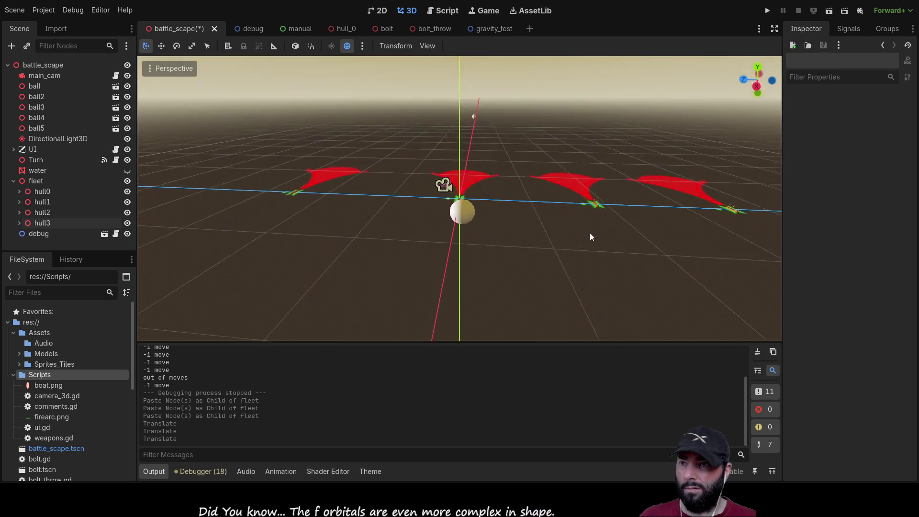
pyautogui.scroll(2, 561, 259)
pyautogui.moveTo(531, 252); pyautogui.dragTo(79, 188)
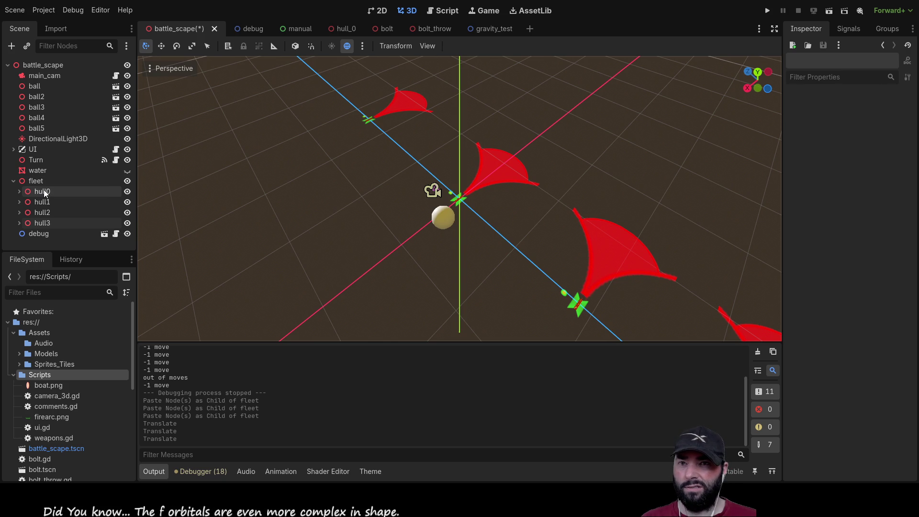
pyautogui.click(18, 191)
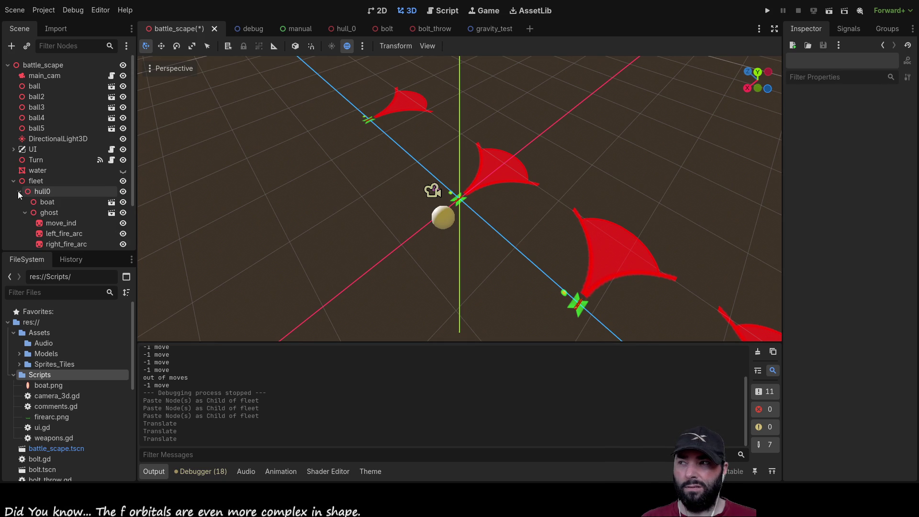
pyautogui.click(18, 193)
pyautogui.click(32, 181)
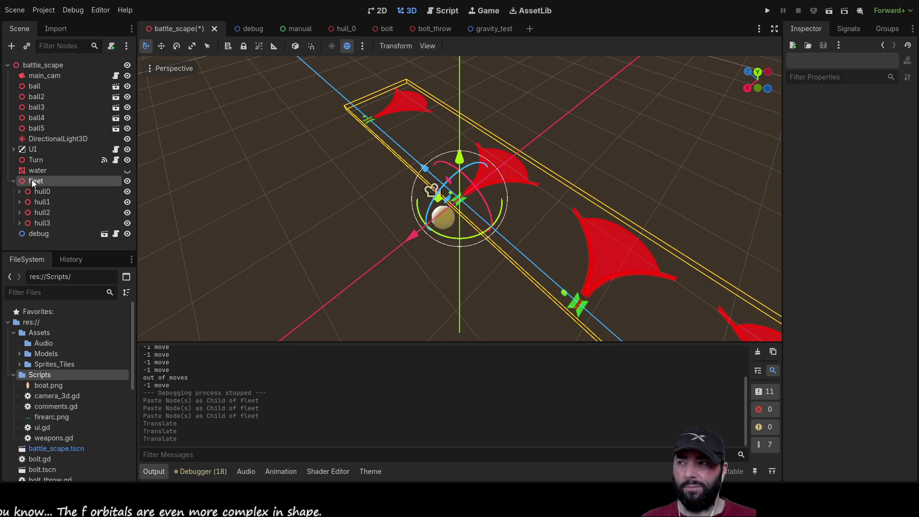
pyautogui.click(19, 191)
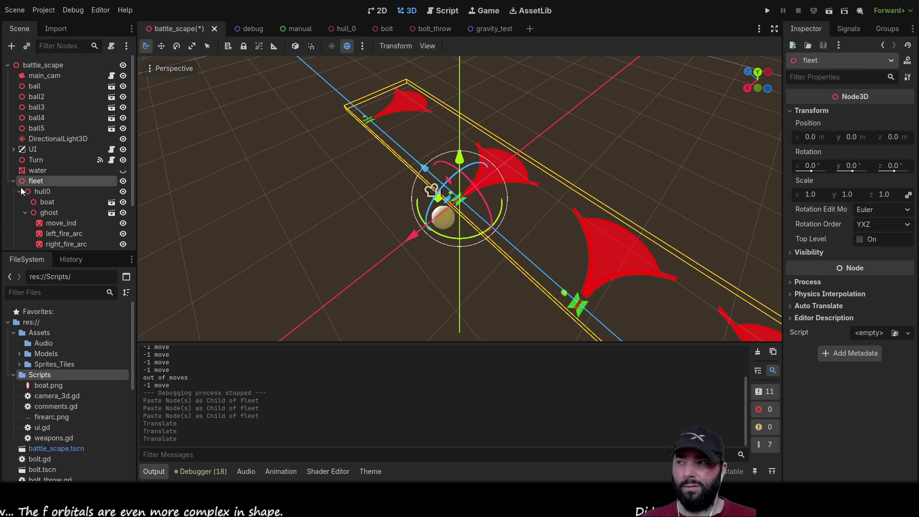
pyautogui.click(19, 191)
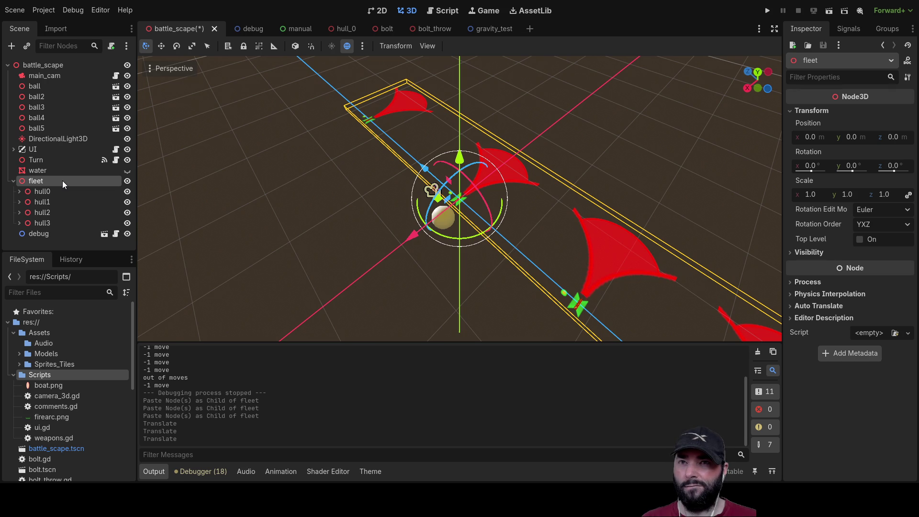
pyautogui.click(439, 30)
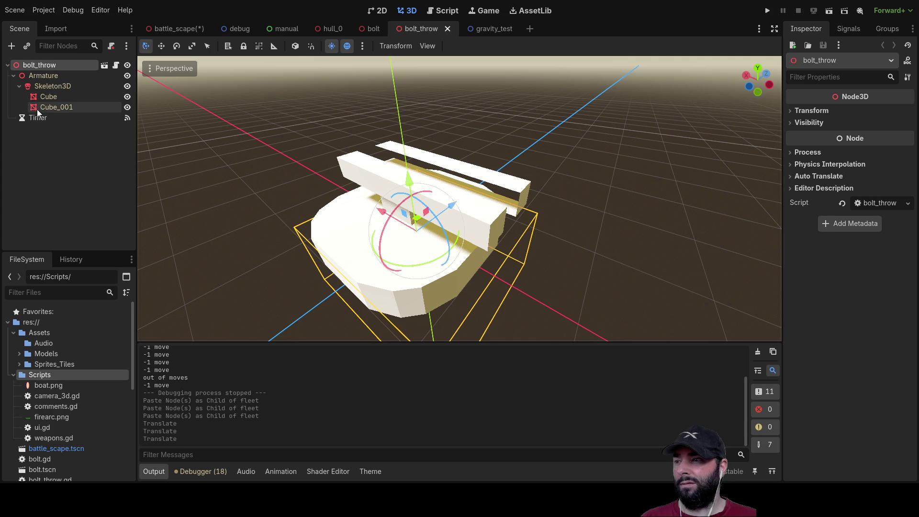
# - Open bolt_throw.gd and do a quick run-and-stop of the whole project
pyautogui.click(443, 13)
pyautogui.scroll(-13, 352, 201)
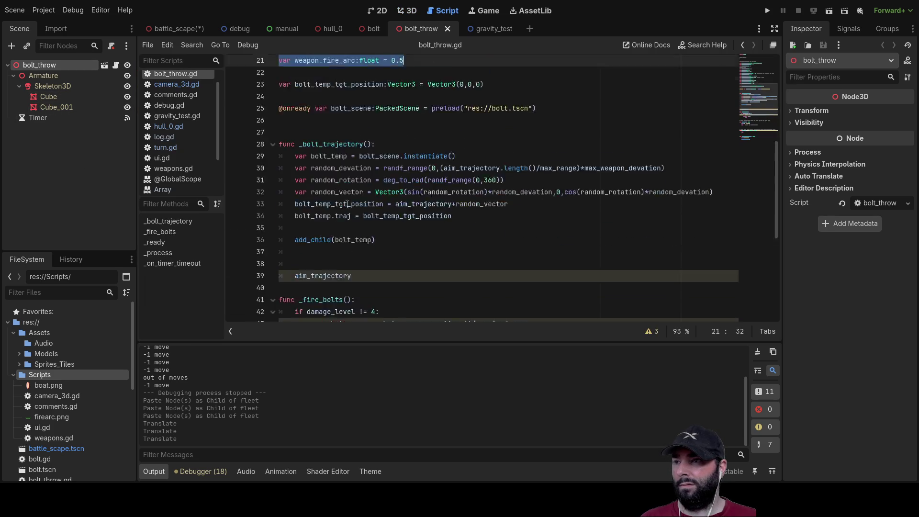
pyautogui.click(767, 11)
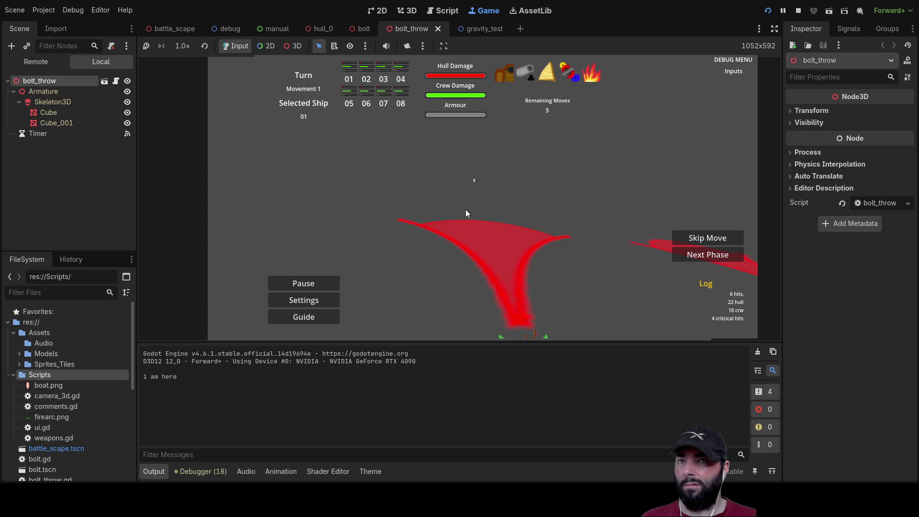
pyautogui.click(797, 11)
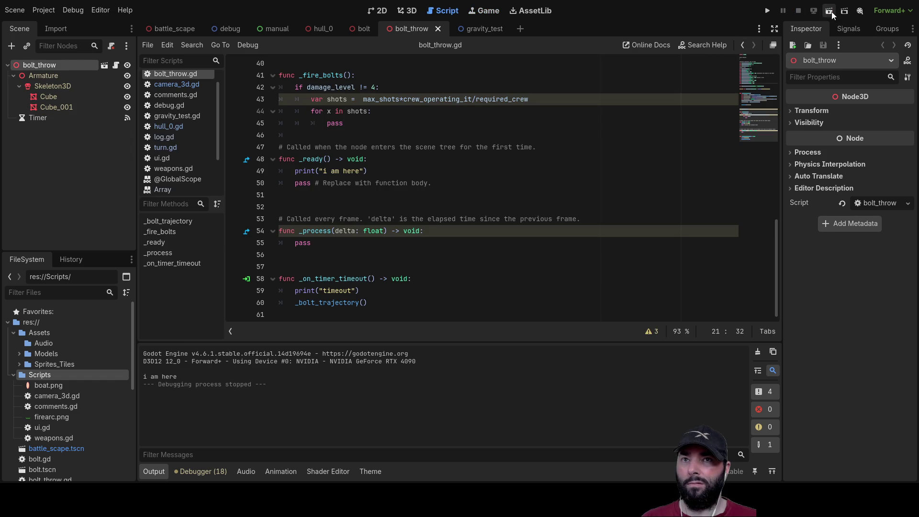
# - Run the bolt_throw scene alone, check its Armature and root nodes, stop with F8, return to 3D
pyautogui.click(830, 11)
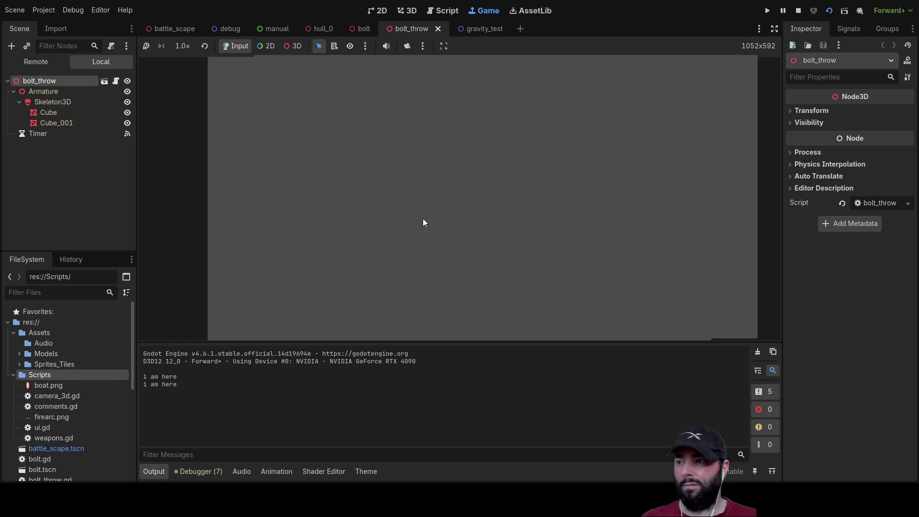
pyautogui.click(45, 91)
pyautogui.click(43, 80)
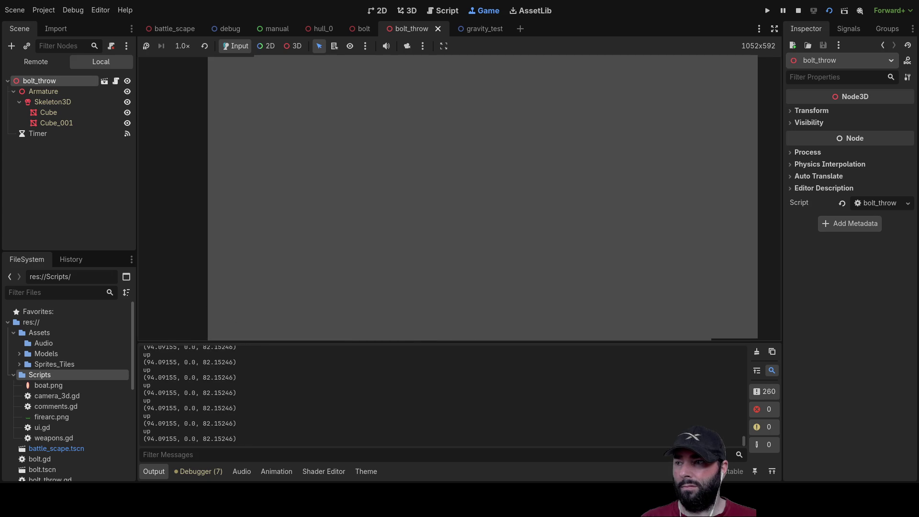
pyautogui.press('F8')
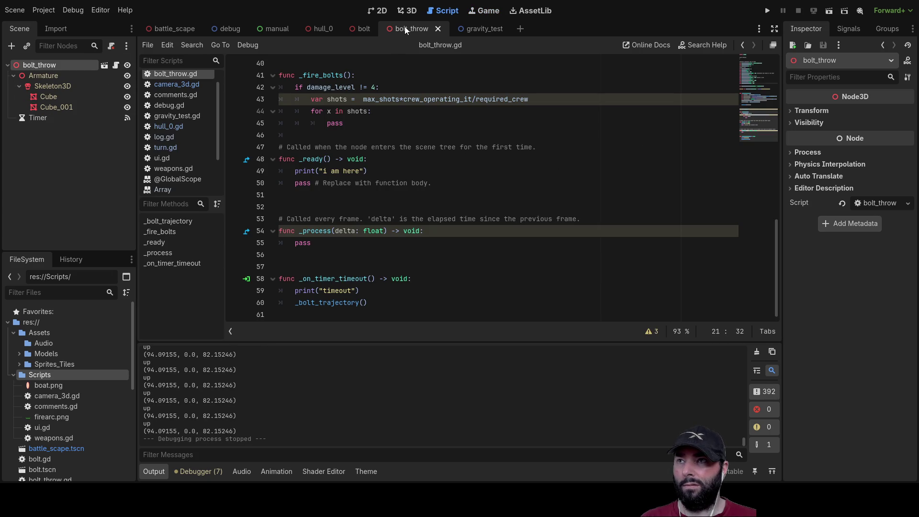
pyautogui.click(409, 11)
pyautogui.scroll(-5, 451, 155)
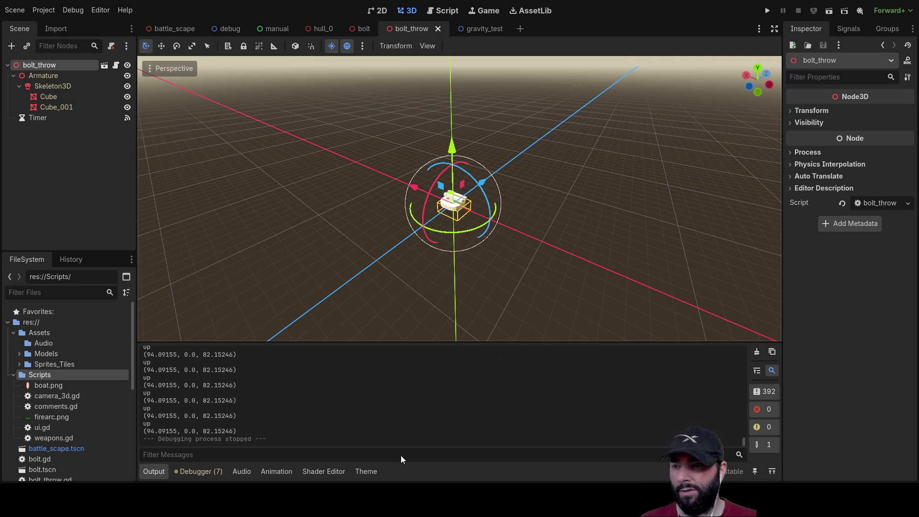
# - Raise the DirectionalLight3D above the origin along Y and Z, then save and run the scene
pyautogui.scroll(-2, 518, 179)
pyautogui.moveTo(518, 179)
pyautogui.mouseDown()
pyautogui.moveTo(464, 139)
pyautogui.moveTo(458, 145)
pyautogui.moveTo(452, 57)
pyautogui.mouseUp()
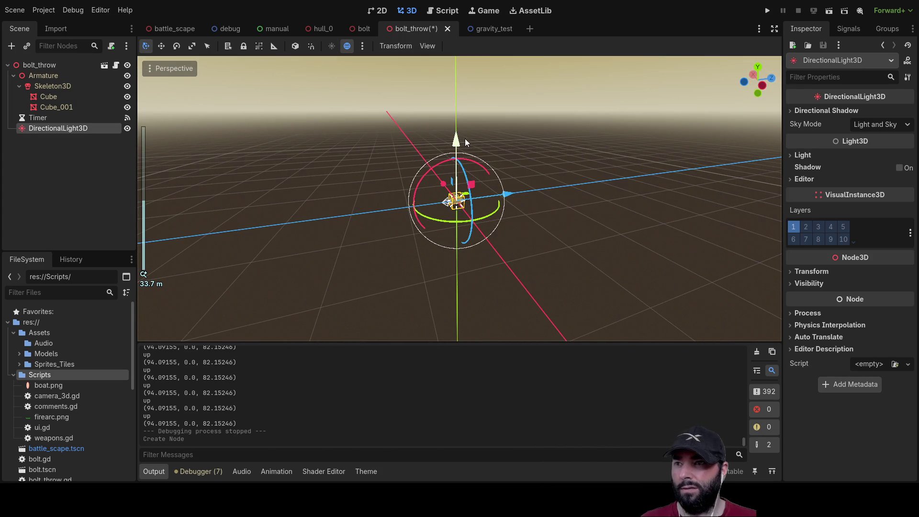
pyautogui.moveTo(507, 105)
pyautogui.mouseDown()
pyautogui.moveTo(443, 116)
pyautogui.moveTo(262, 100)
pyautogui.mouseUp()
pyautogui.press('f')
pyautogui.scroll(2, 343, 177)
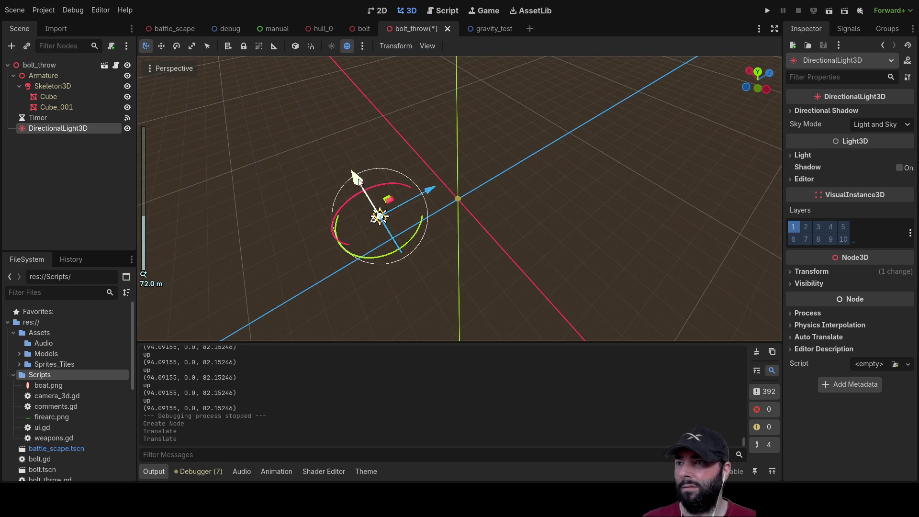
pyautogui.click(830, 11)
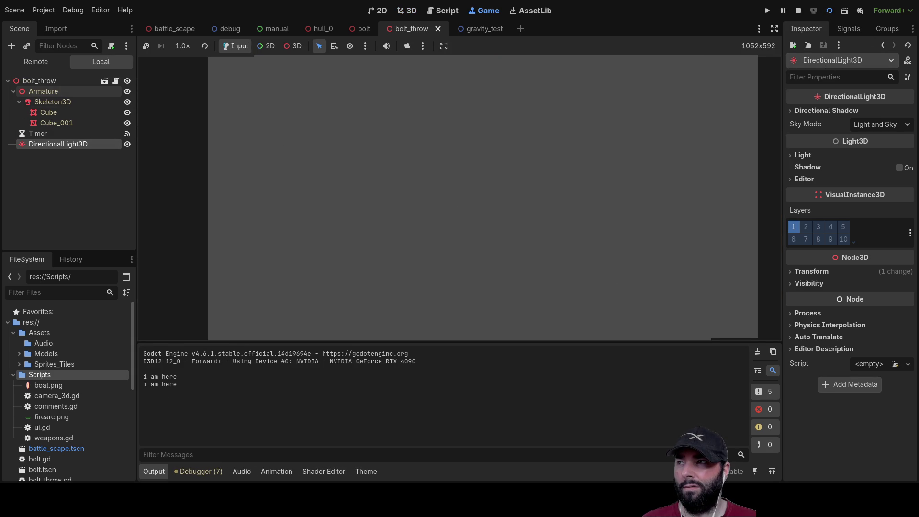
# - Inspect the Skeleton3D, Cube, Cube_001 and DirectionalLight3D nodes, then add a Camera3D under bolt_throw
pyautogui.click(552, 200)
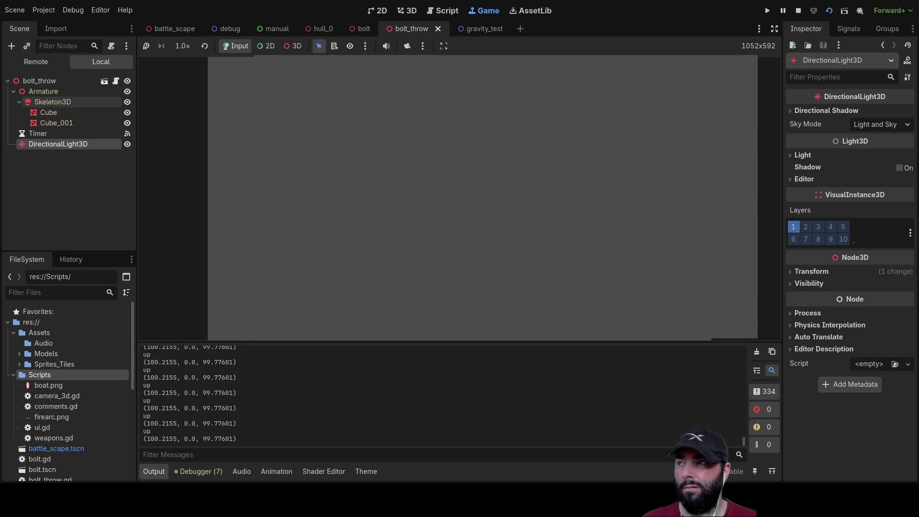
pyautogui.click(50, 102)
pyautogui.click(49, 112)
pyautogui.click(51, 123)
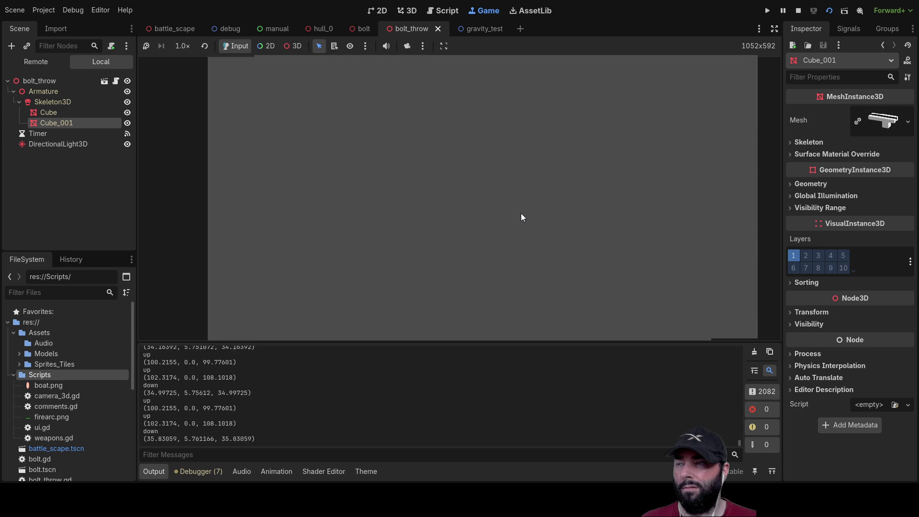
pyautogui.click(61, 145)
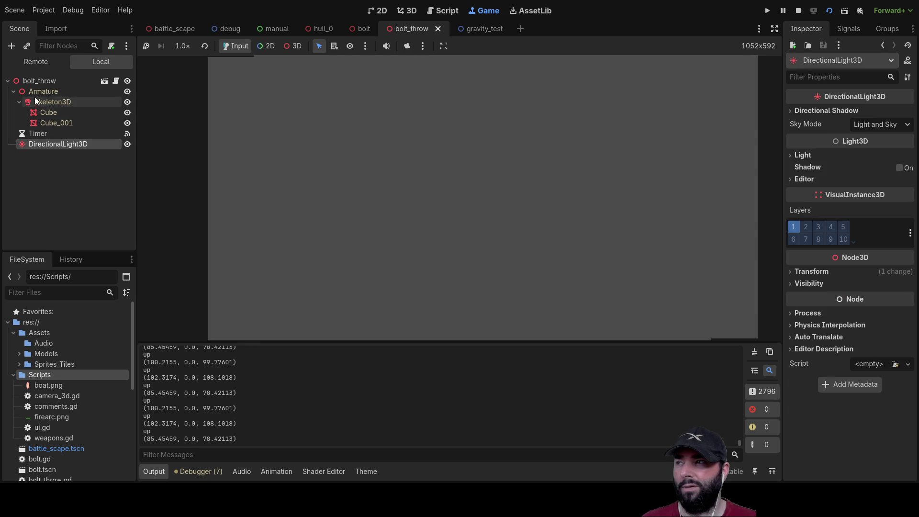
pyautogui.click(34, 82)
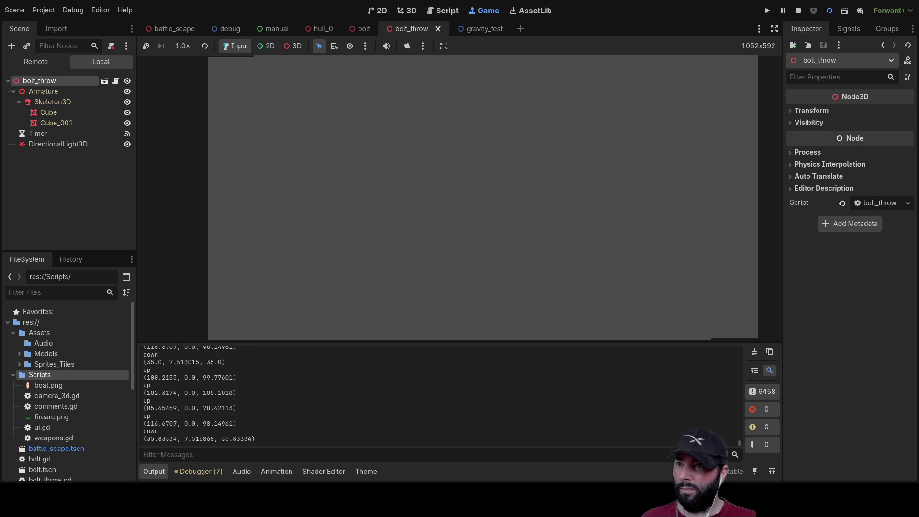
pyautogui.hotkey('ctrl', 'v')
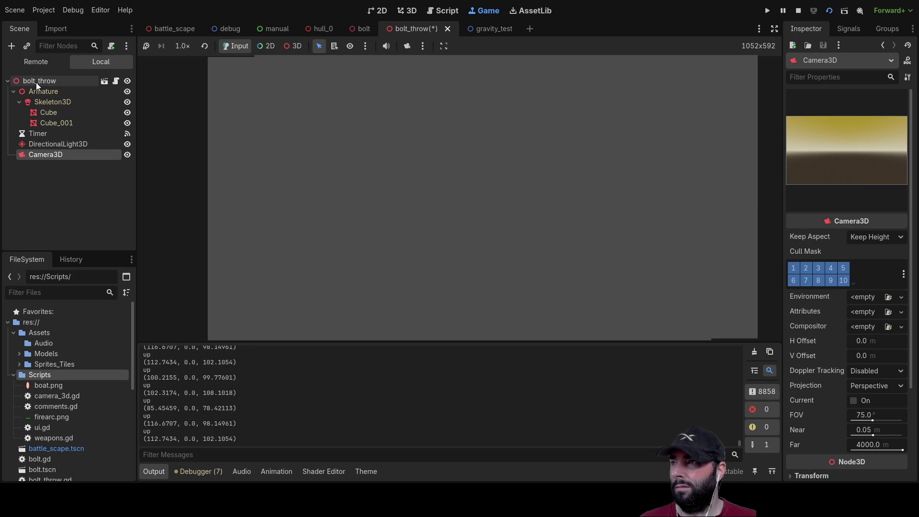
# - Stop the running scene and move the Camera3D up along Y and along Z
pyautogui.click(36, 82)
pyautogui.click(39, 153)
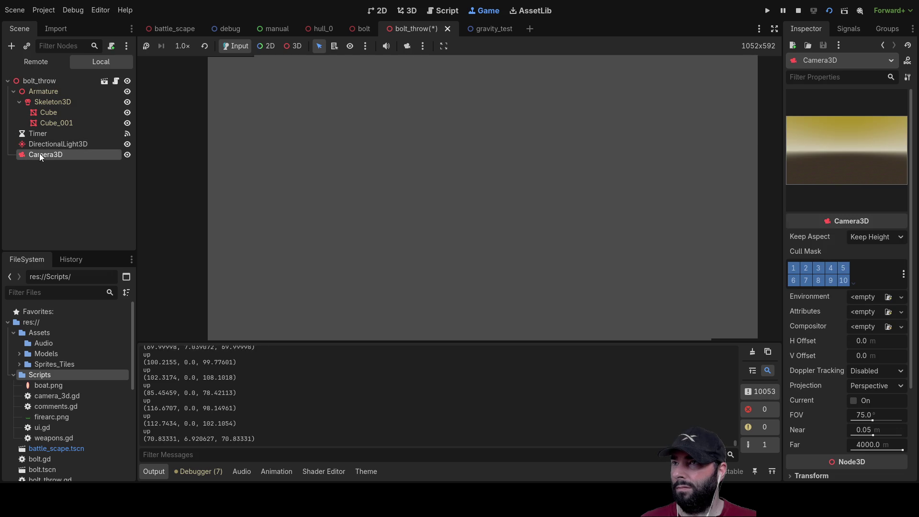
pyautogui.press('F8')
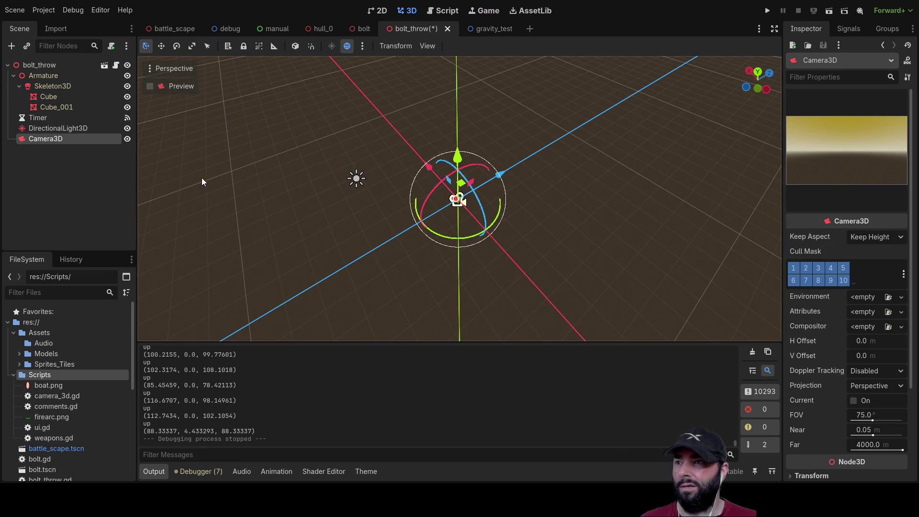
pyautogui.moveTo(461, 151); pyautogui.dragTo(459, 110)
pyautogui.moveTo(501, 152); pyautogui.dragTo(390, 163)
pyautogui.scroll(1, 320, 170)
pyautogui.scroll(2, 320, 171)
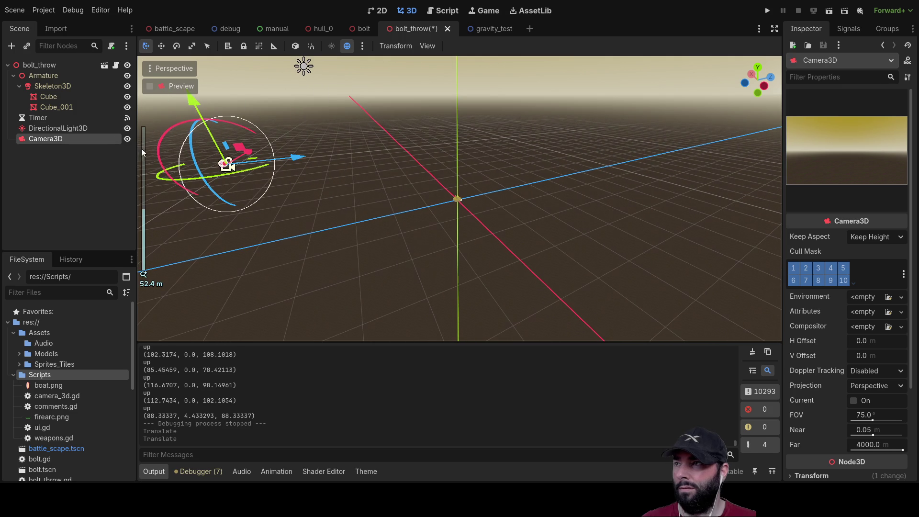
# - Turn the camera around to face the cubes, tilt it, then save and run the scene
pyautogui.doubleClick(46, 138)
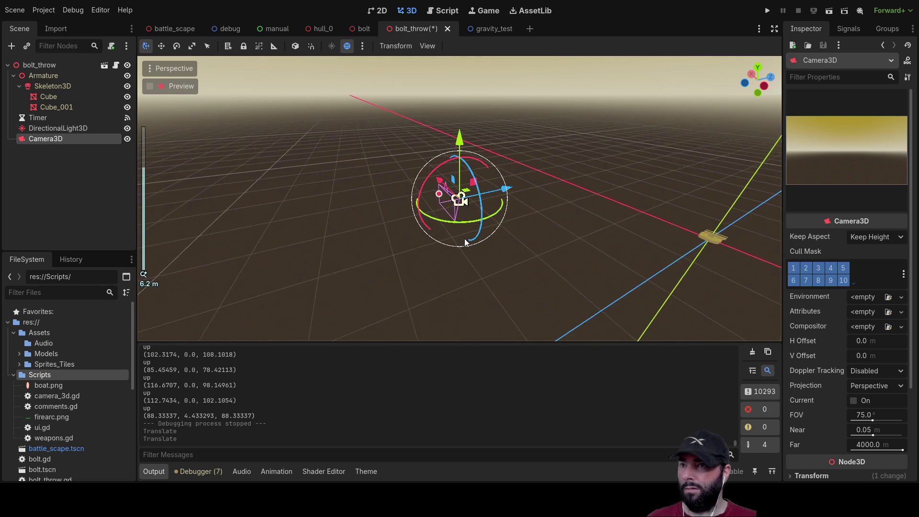
pyautogui.scroll(2, 457, 226)
pyautogui.moveTo(473, 232)
pyautogui.mouseDown()
pyautogui.moveTo(478, 144)
pyautogui.moveTo(441, 142)
pyautogui.moveTo(503, 115)
pyautogui.moveTo(478, 115)
pyautogui.mouseUp()
pyautogui.moveTo(444, 177)
pyautogui.mouseDown()
pyautogui.moveTo(451, 171)
pyautogui.moveTo(445, 181)
pyautogui.mouseUp()
pyautogui.moveTo(440, 226)
pyautogui.mouseDown()
pyautogui.moveTo(593, 154)
pyautogui.moveTo(590, 165)
pyautogui.mouseUp()
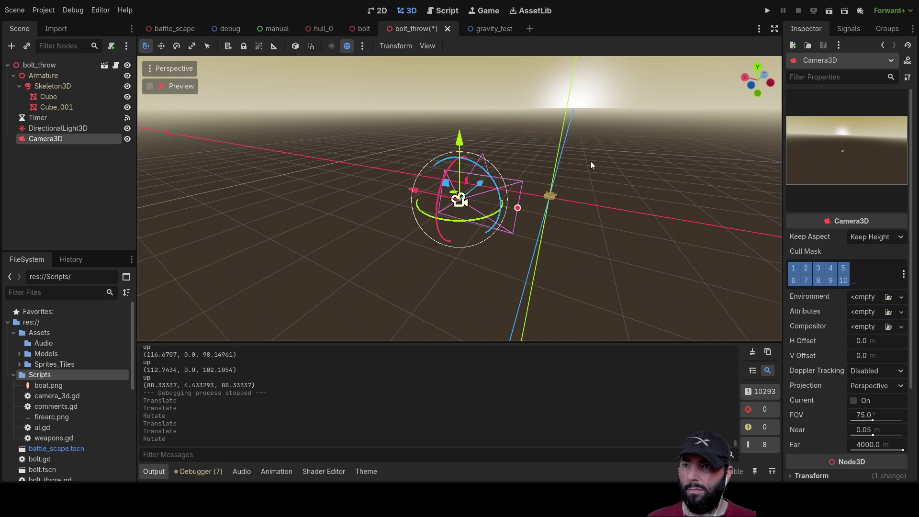
pyautogui.click(829, 11)
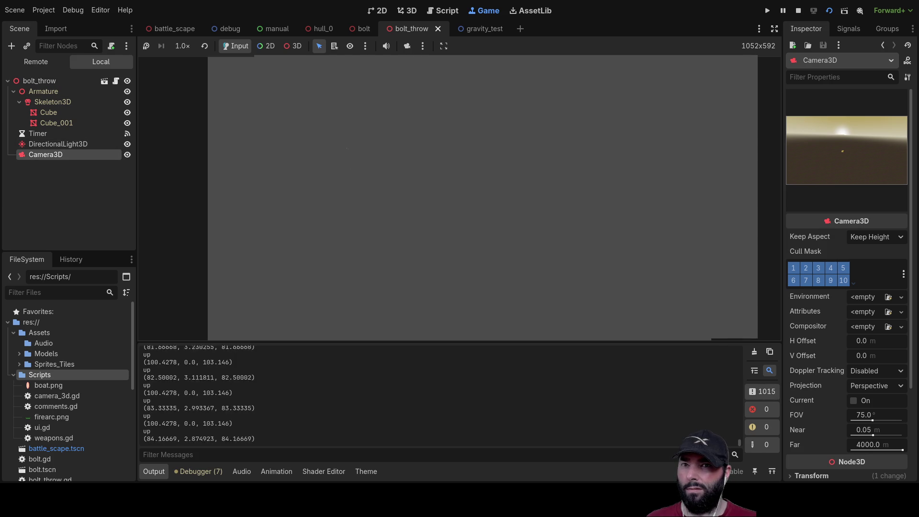
# - Stop the scene and reposition the camera again along its X, Y and Z axes
pyautogui.press('F8')
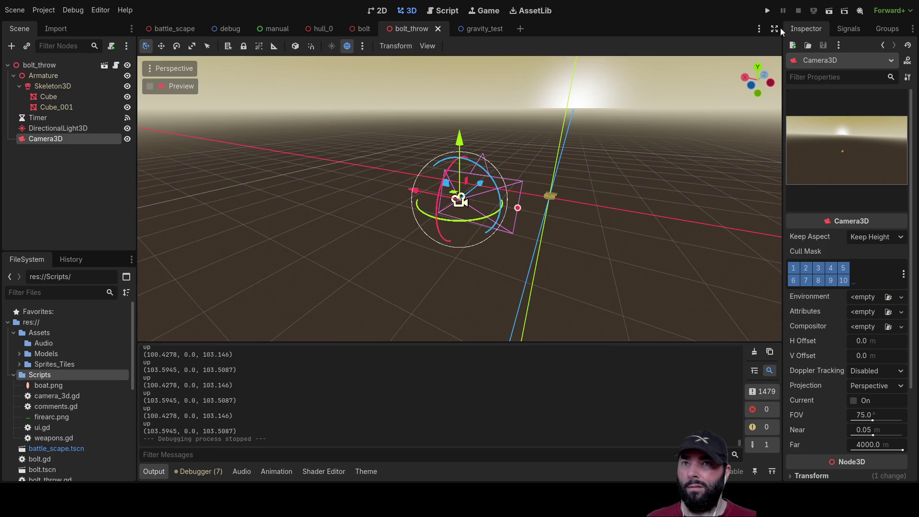
pyautogui.moveTo(507, 193); pyautogui.dragTo(696, 171)
pyautogui.press('f')
pyautogui.moveTo(655, 272)
pyautogui.mouseDown()
pyautogui.moveTo(619, 214)
pyautogui.moveTo(556, 204)
pyautogui.moveTo(639, 204)
pyautogui.mouseUp()
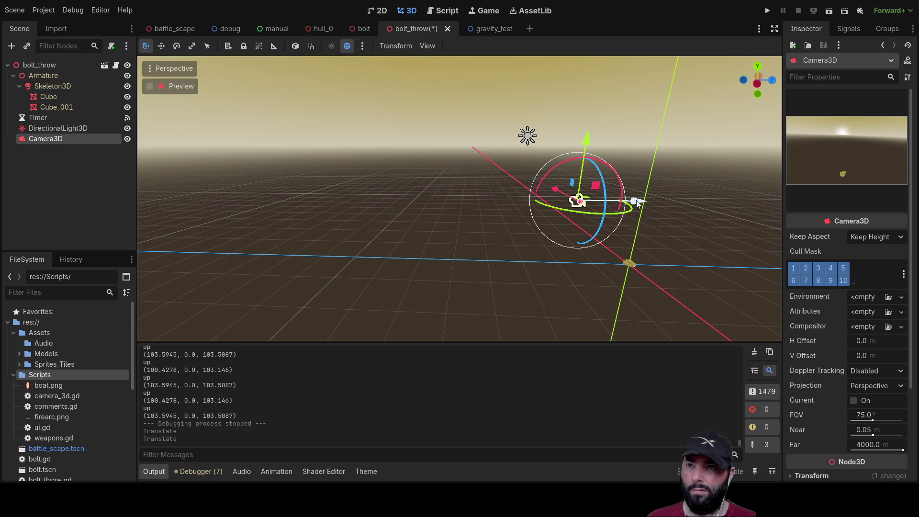
pyautogui.moveTo(584, 137); pyautogui.dragTo(585, 189)
pyautogui.moveTo(631, 242); pyautogui.dragTo(666, 245)
pyautogui.moveTo(619, 187)
pyautogui.mouseDown()
pyautogui.moveTo(634, 229)
pyautogui.moveTo(660, 242)
pyautogui.mouseUp()
pyautogui.click(442, 10)
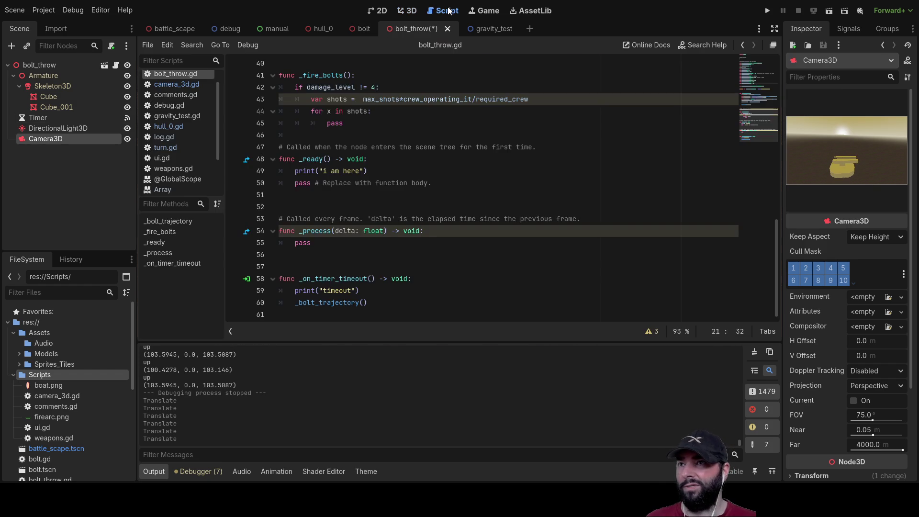
pyautogui.scroll(5, 411, 201)
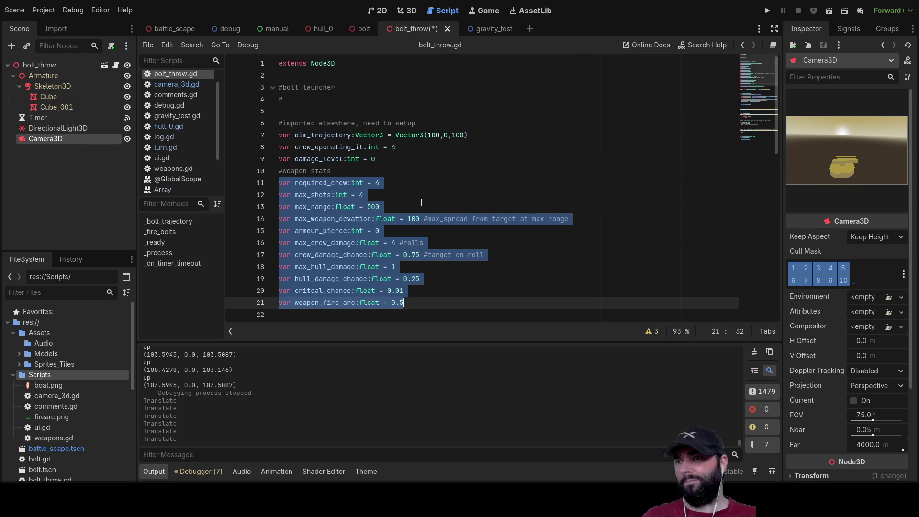
pyautogui.scroll(-3, 430, 201)
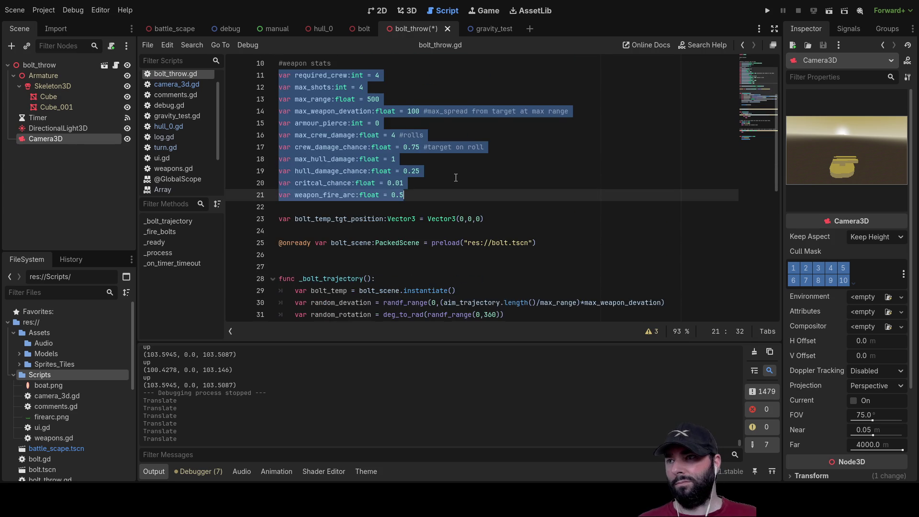
pyautogui.scroll(-2, 445, 181)
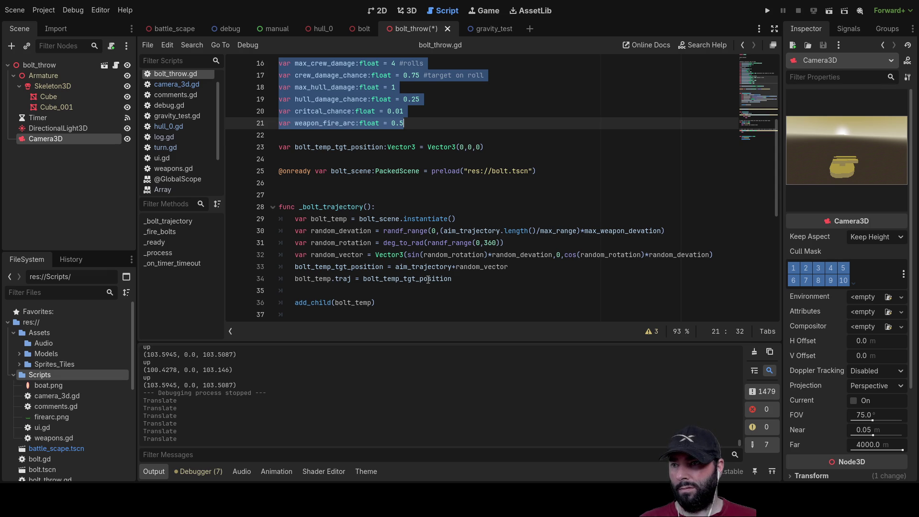
pyautogui.scroll(-2, 364, 292)
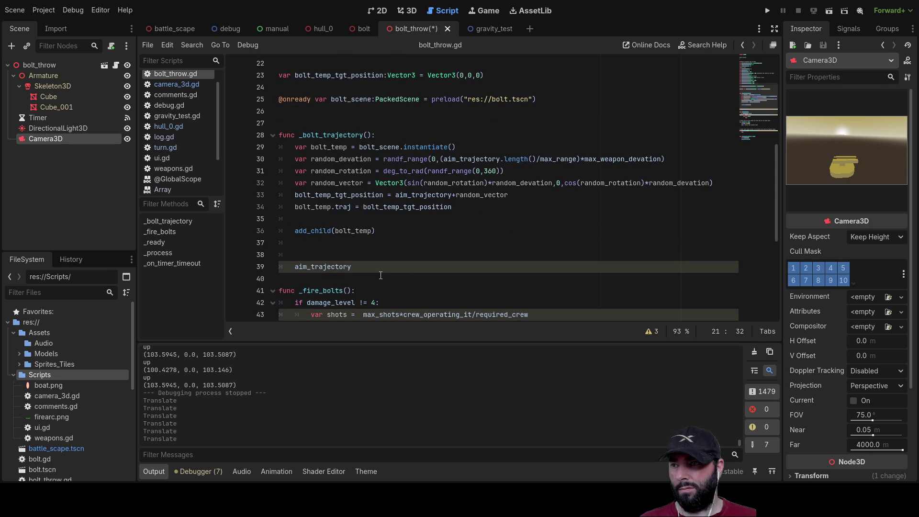
pyautogui.doubleClick(365, 194)
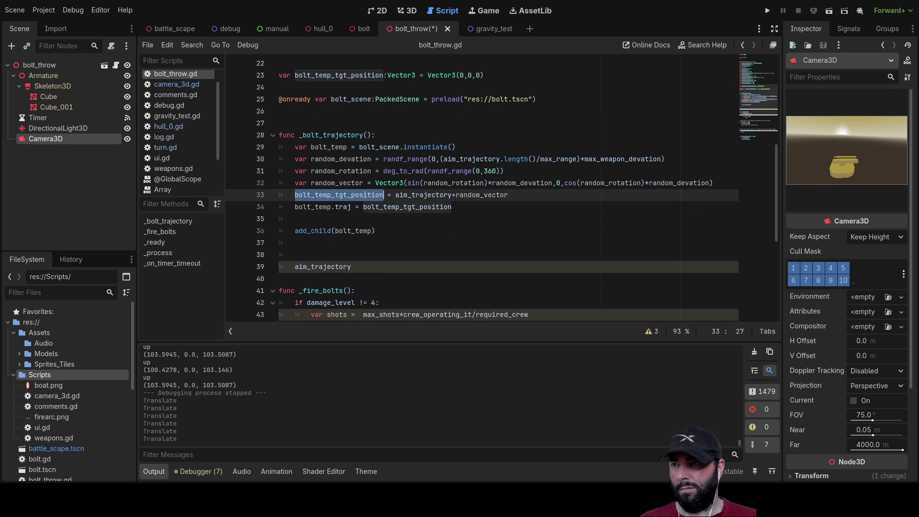
pyautogui.click(440, 255)
pyautogui.doubleClick(329, 230)
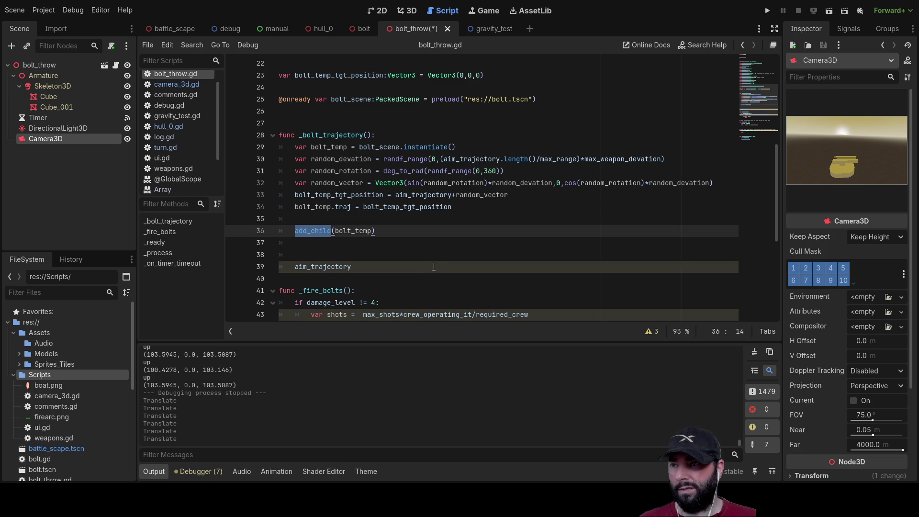
pyautogui.scroll(-3, 433, 255)
pyautogui.click(328, 159)
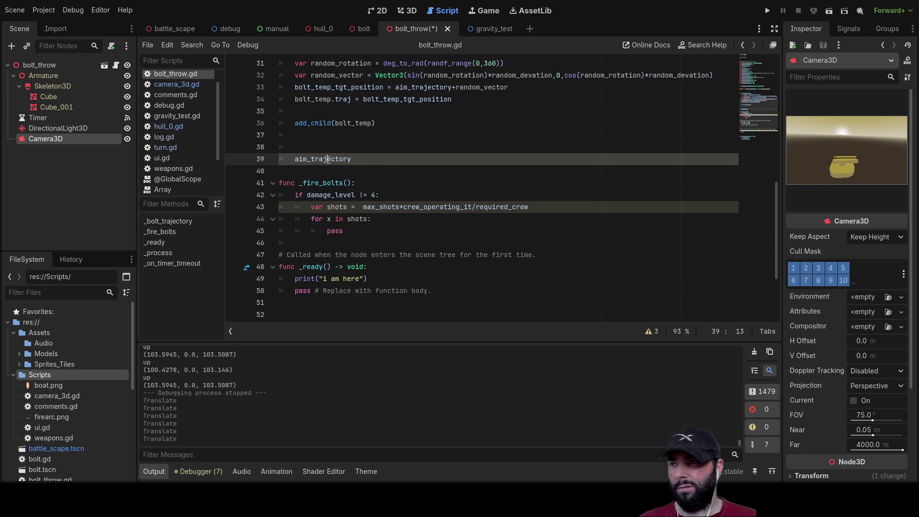
pyautogui.click(390, 139)
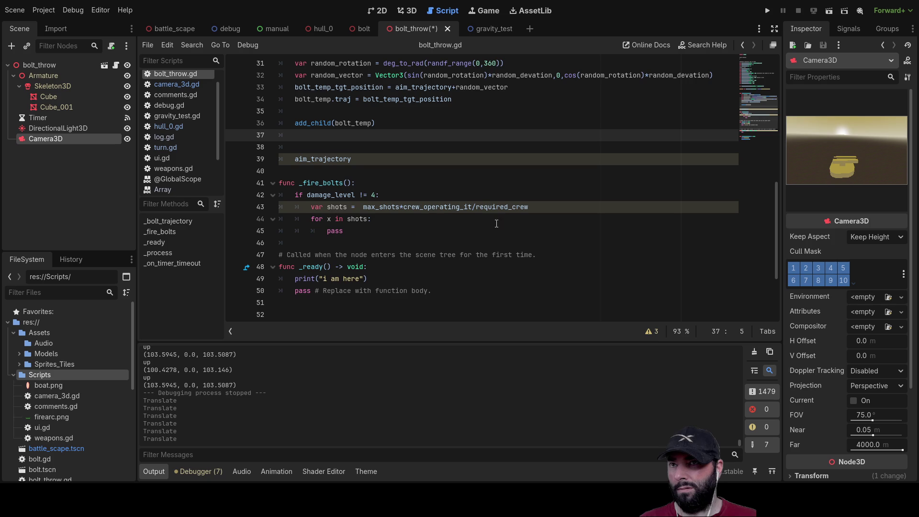
pyautogui.scroll(1, 471, 233)
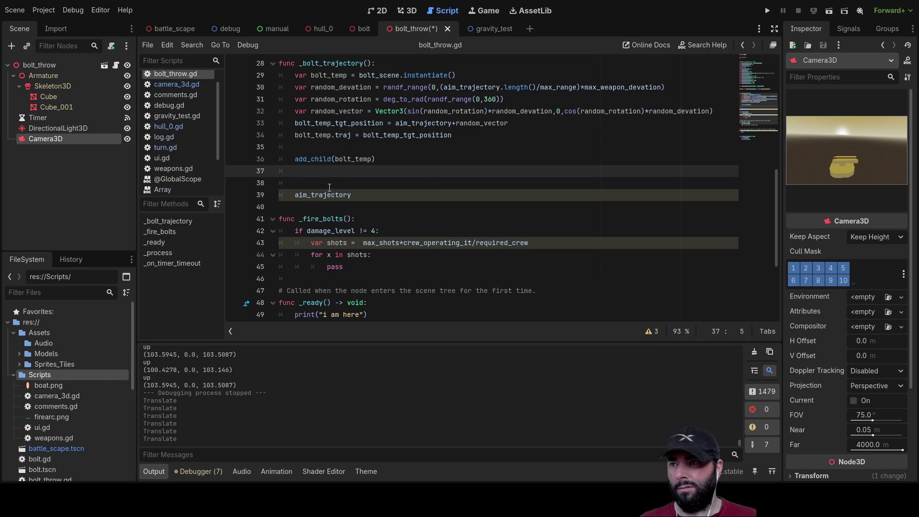
pyautogui.scroll(1, 420, 218)
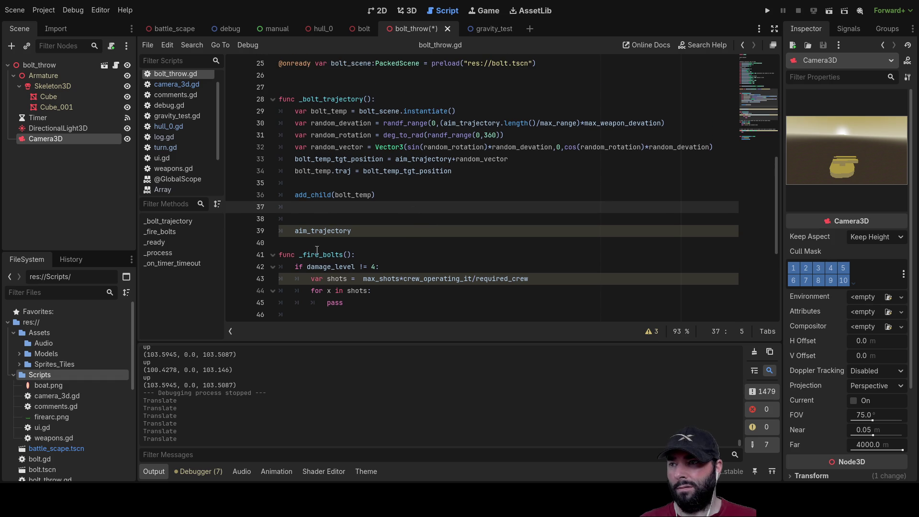
pyautogui.doubleClick(320, 231)
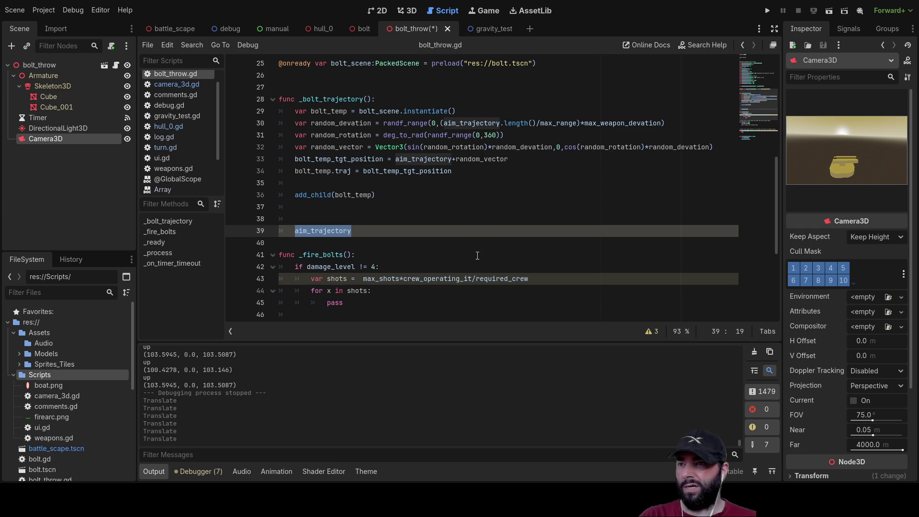
pyautogui.click(318, 207)
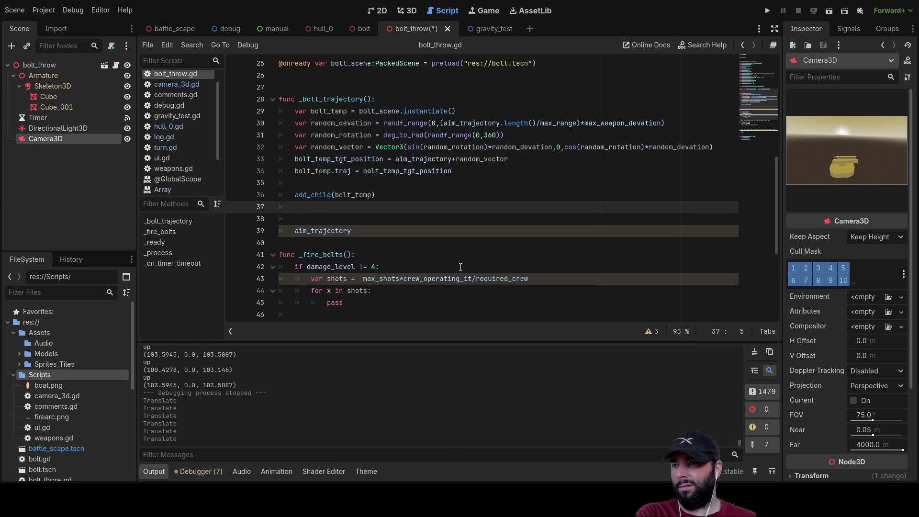
pyautogui.press('Delete')
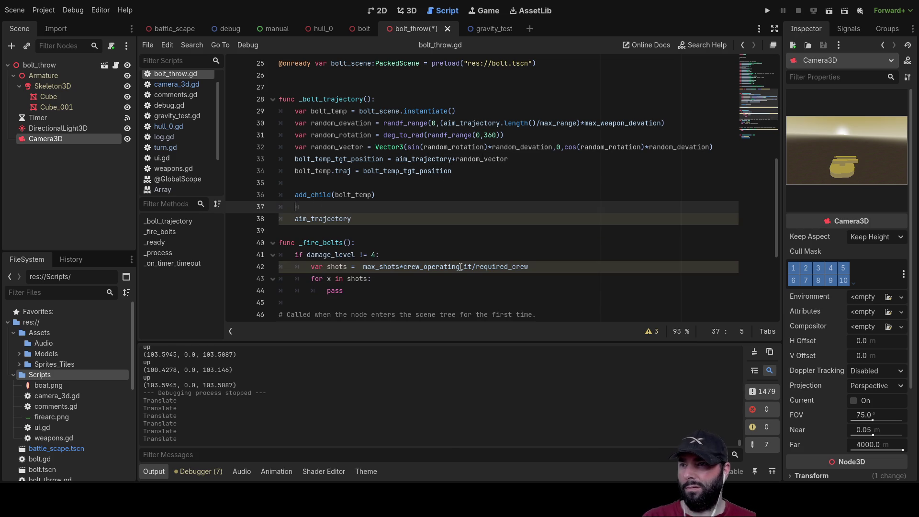
# - Highlight the uses of bolt_temp_tgt_position, aim_trajectory, bolt_temp and traj in _bolt_trajectory
pyautogui.doubleClick(400, 171)
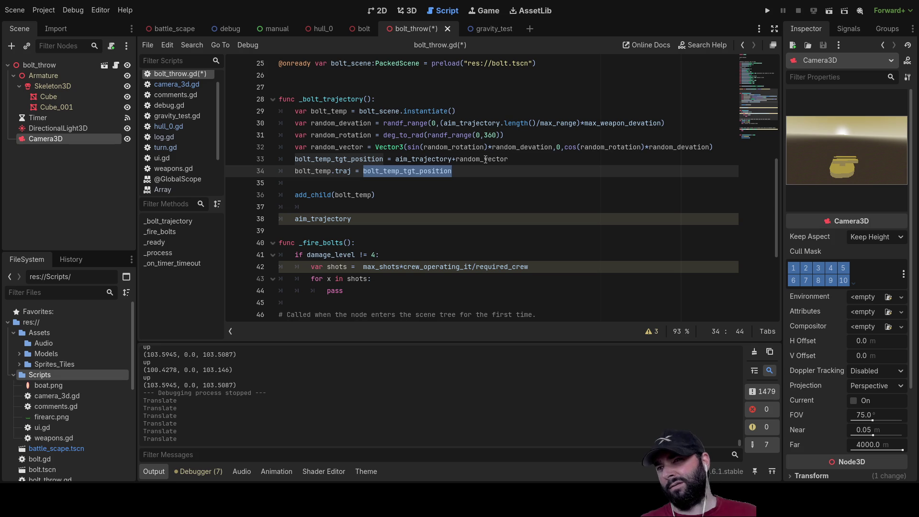
pyautogui.scroll(3, 422, 211)
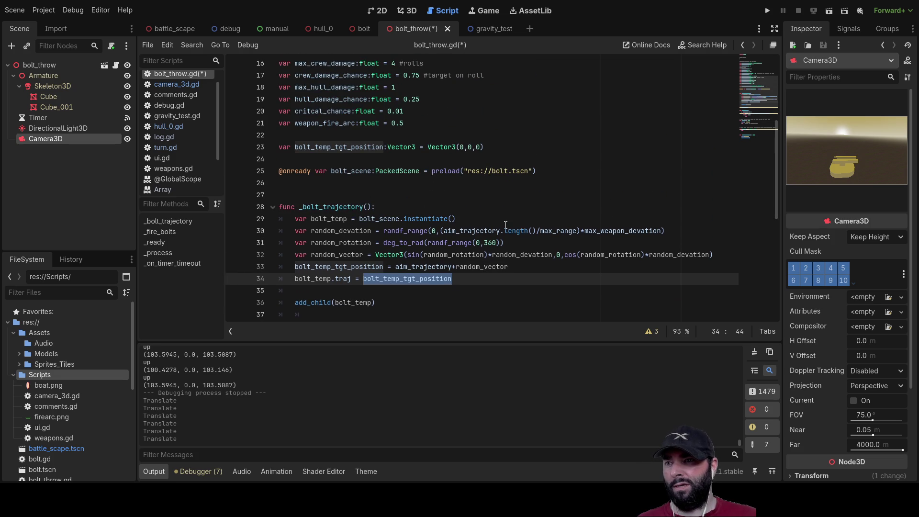
pyautogui.doubleClick(467, 233)
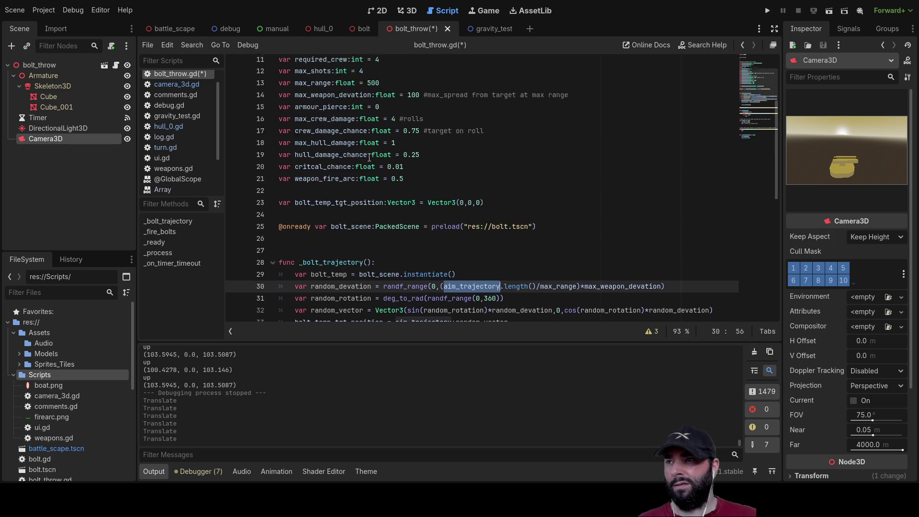
pyautogui.scroll(5, 373, 172)
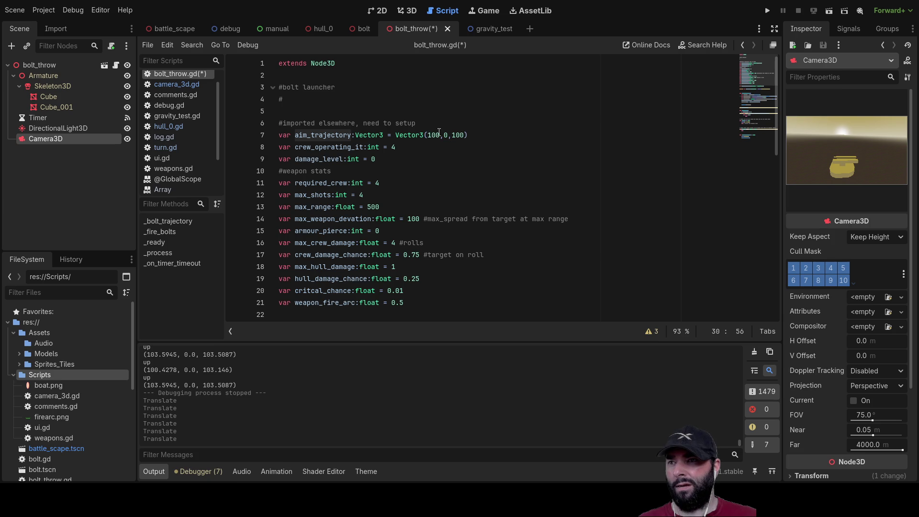
pyautogui.scroll(-4, 465, 158)
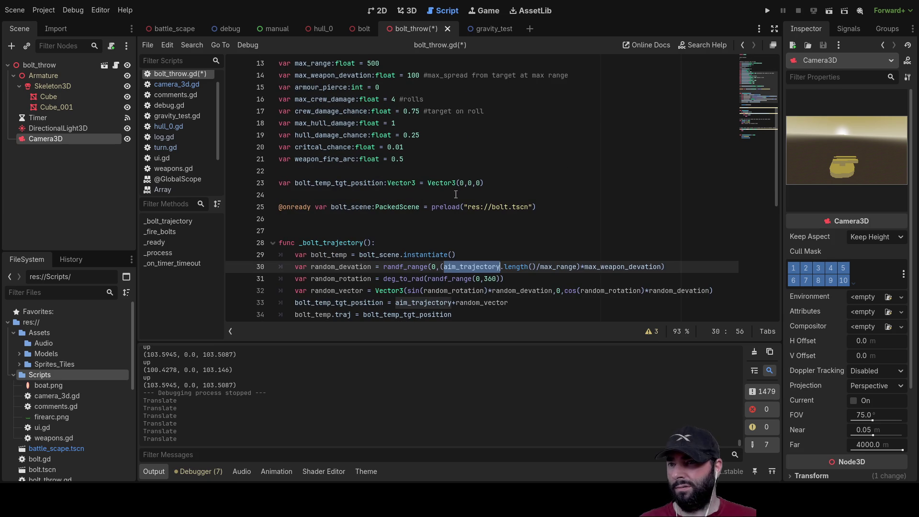
pyautogui.scroll(-1, 447, 194)
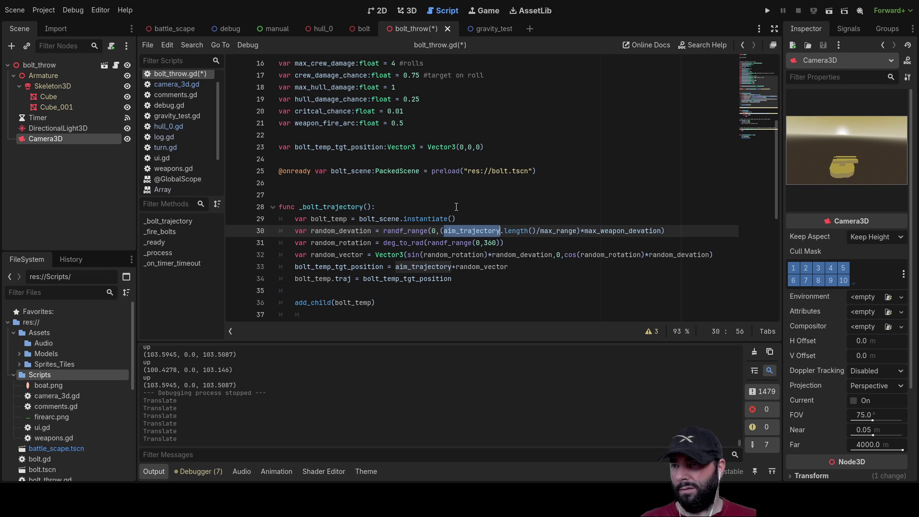
pyautogui.scroll(-3, 454, 208)
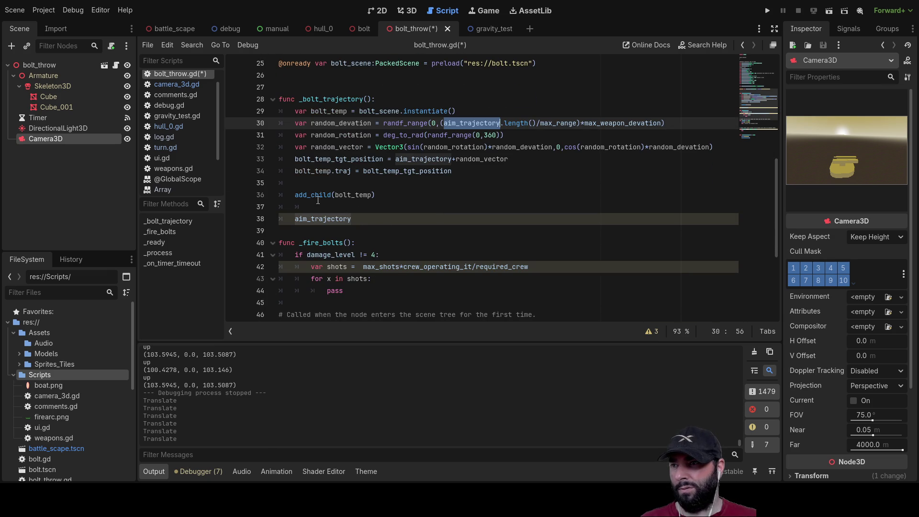
pyautogui.doubleClick(362, 195)
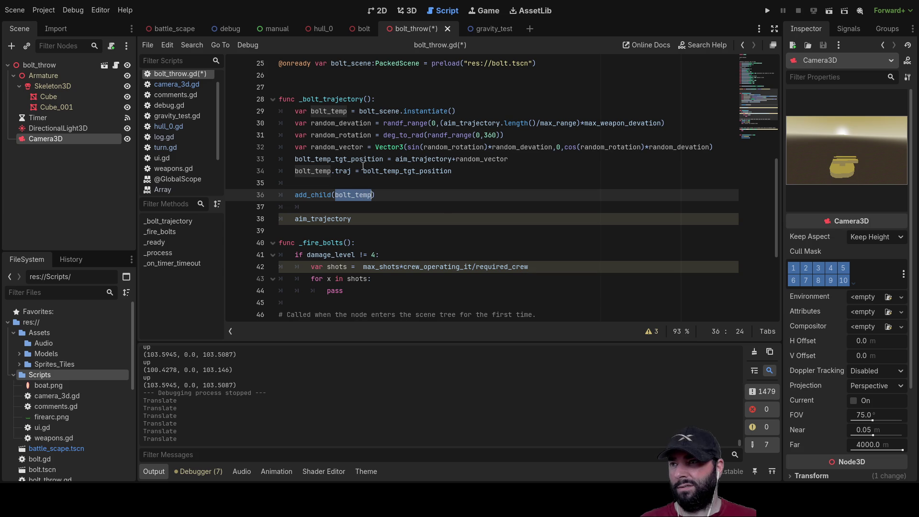
pyautogui.scroll(2, 327, 139)
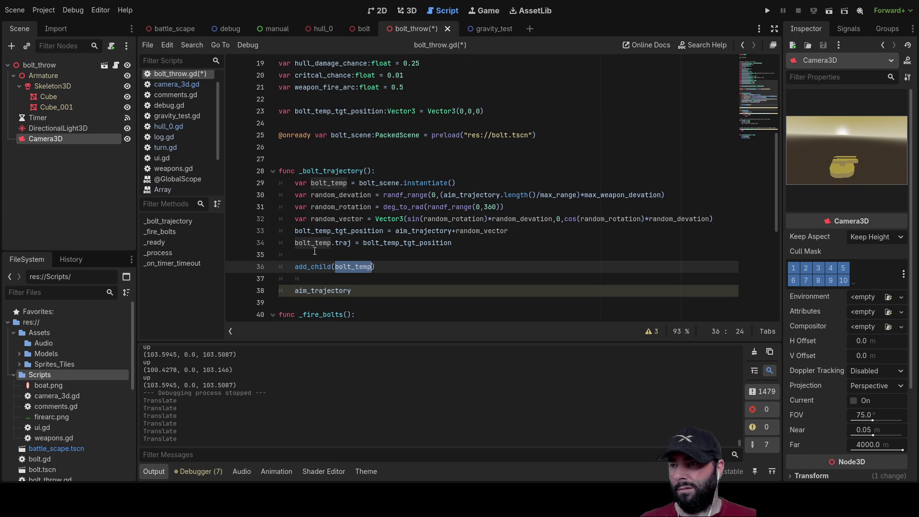
pyautogui.doubleClick(343, 243)
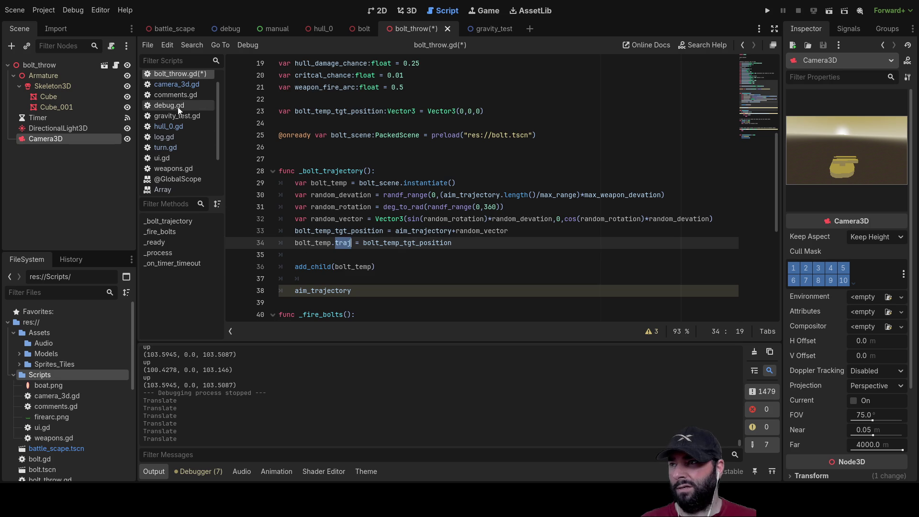
pyautogui.scroll(1, 177, 102)
pyautogui.click(178, 80)
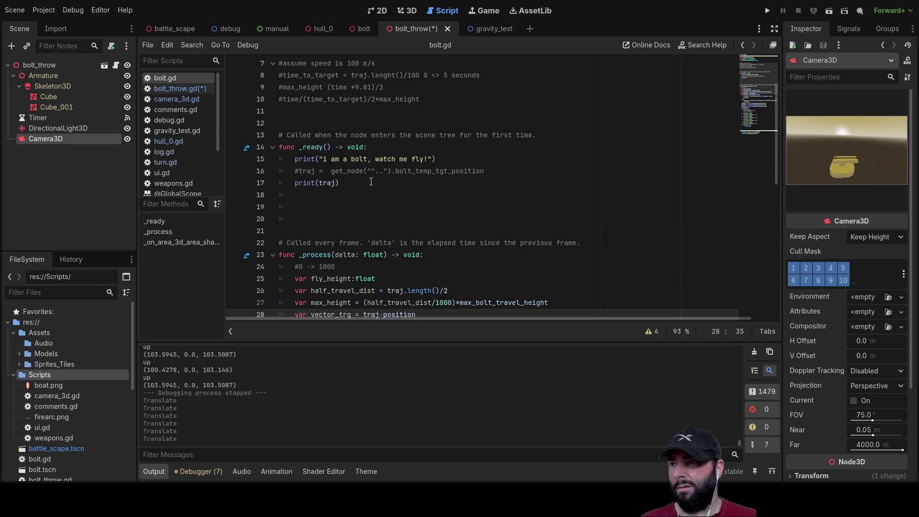
pyautogui.scroll(2, 370, 192)
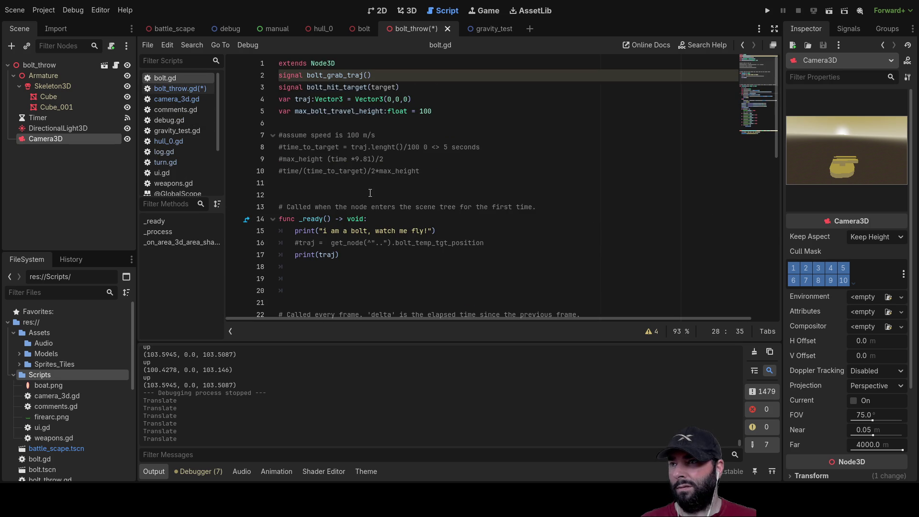
pyautogui.doubleClick(303, 100)
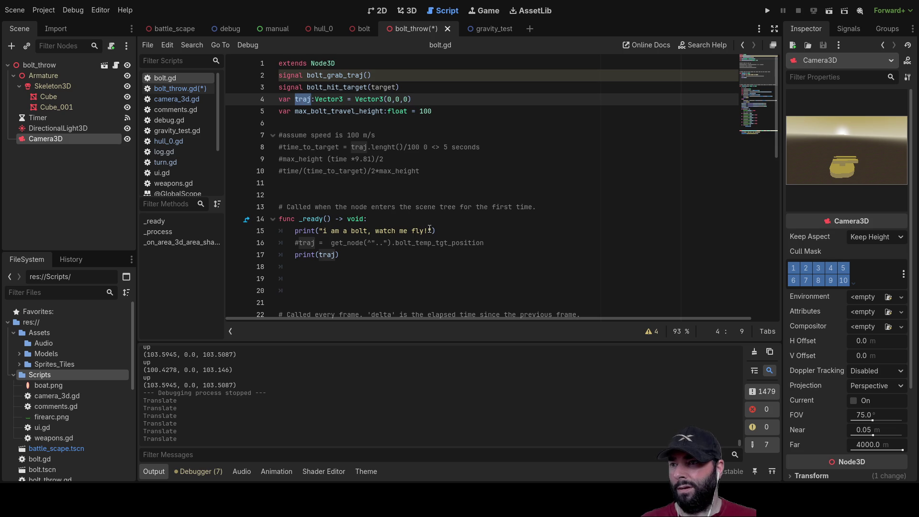
pyautogui.scroll(-1, 429, 229)
pyautogui.scroll(-5, 429, 228)
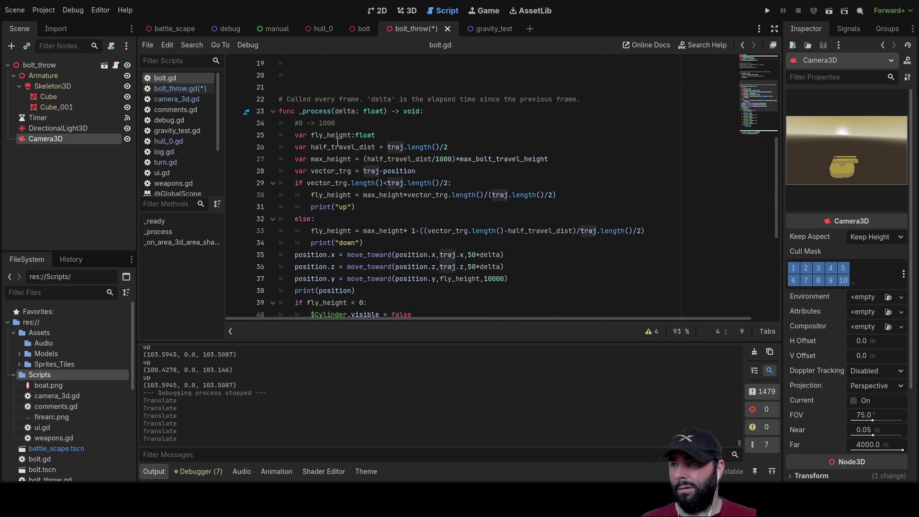
pyautogui.scroll(-2, 338, 160)
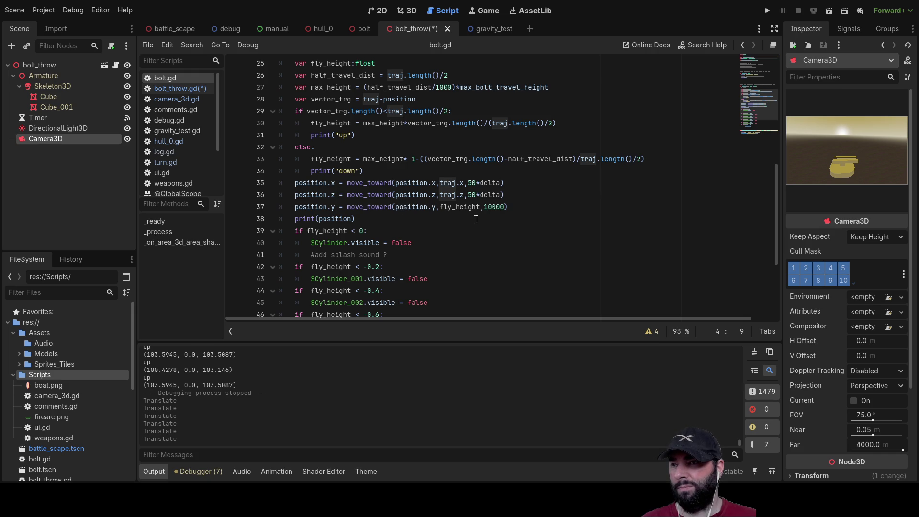
pyautogui.scroll(-4, 450, 211)
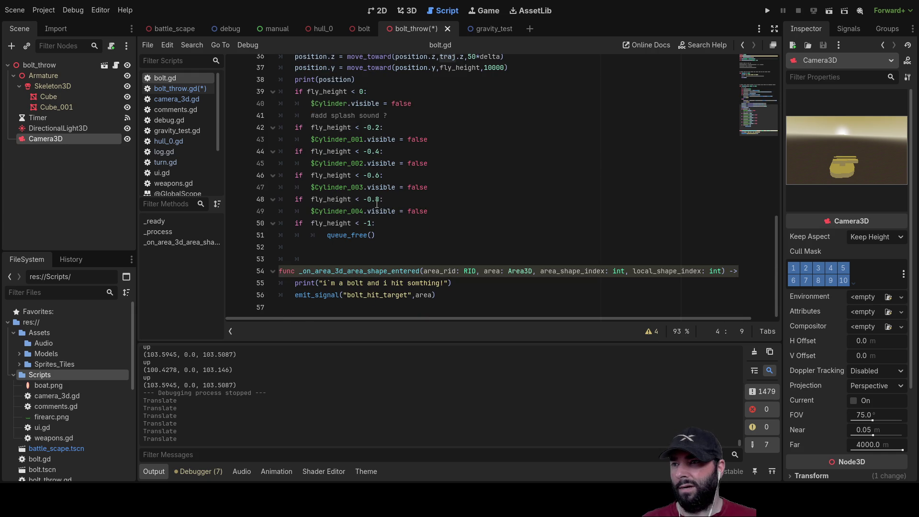
pyautogui.scroll(12, 409, 231)
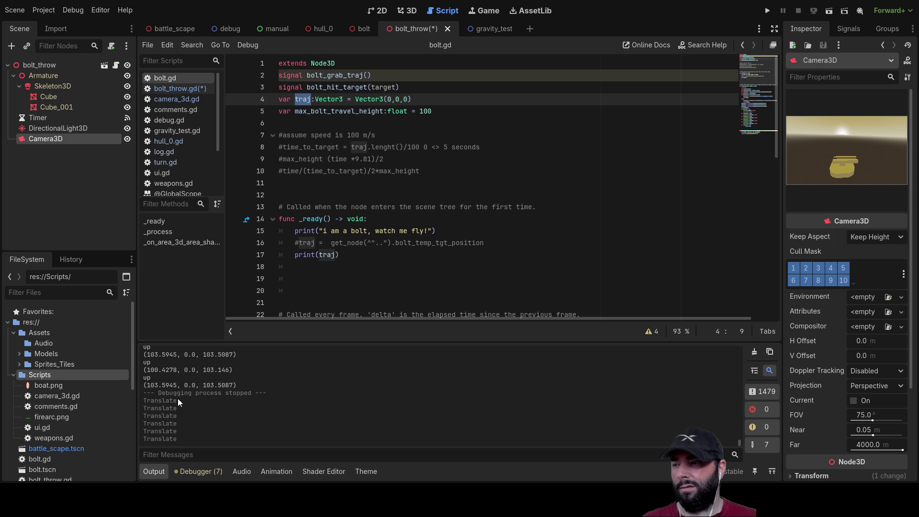
pyautogui.scroll(3, 171, 391)
pyautogui.scroll(5, 236, 411)
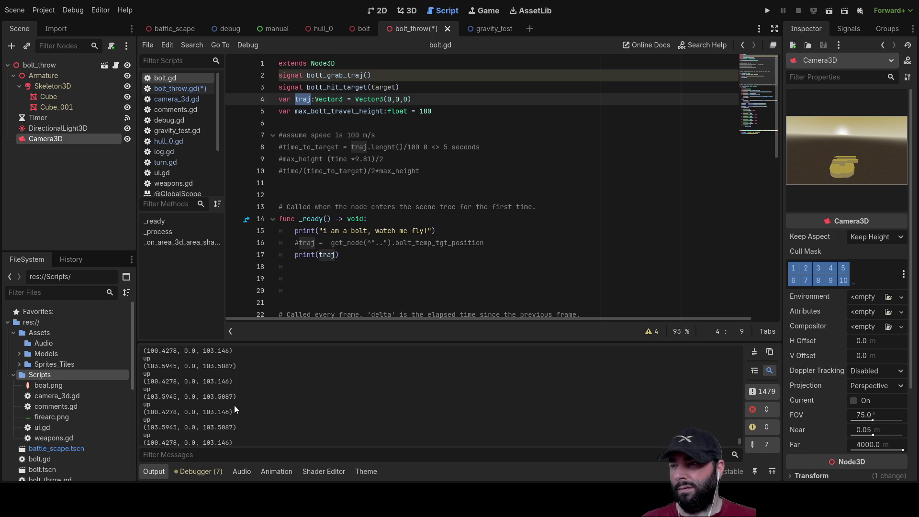
pyautogui.scroll(-3, 224, 401)
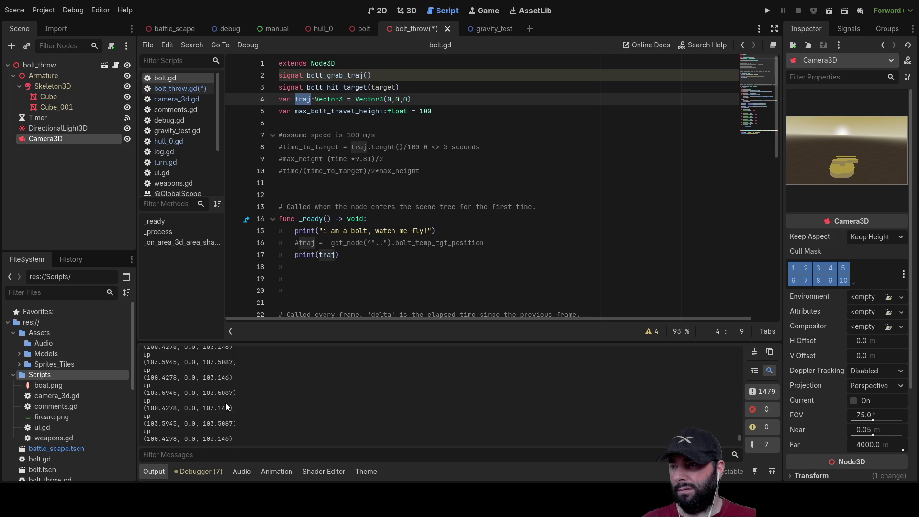
pyautogui.scroll(3, 226, 404)
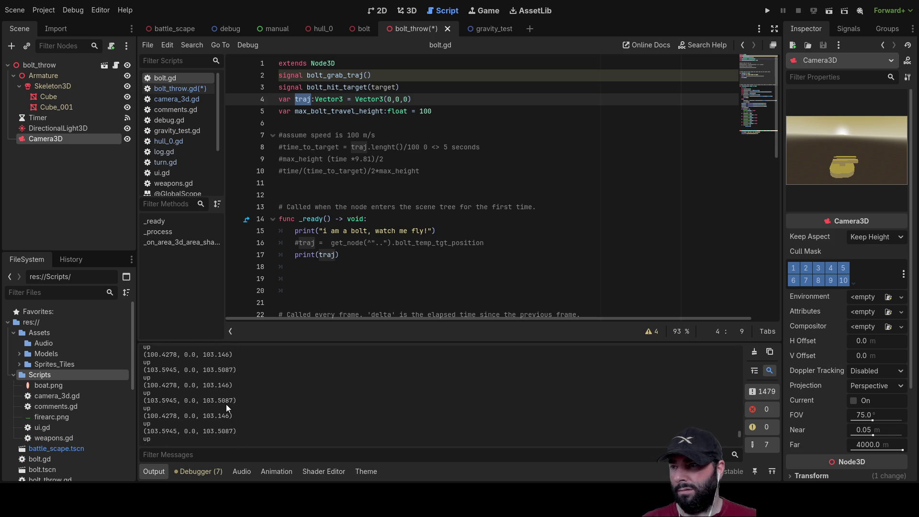
pyautogui.scroll(3, 226, 403)
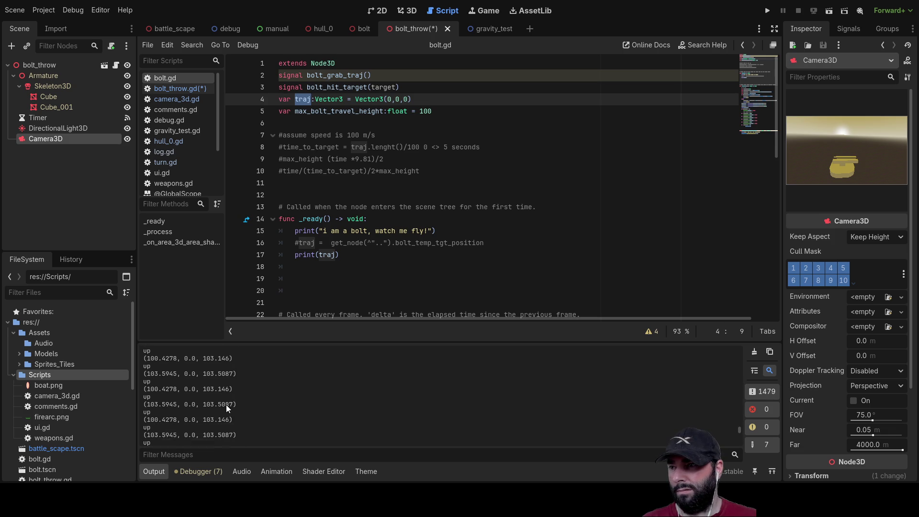
pyautogui.scroll(3, 224, 403)
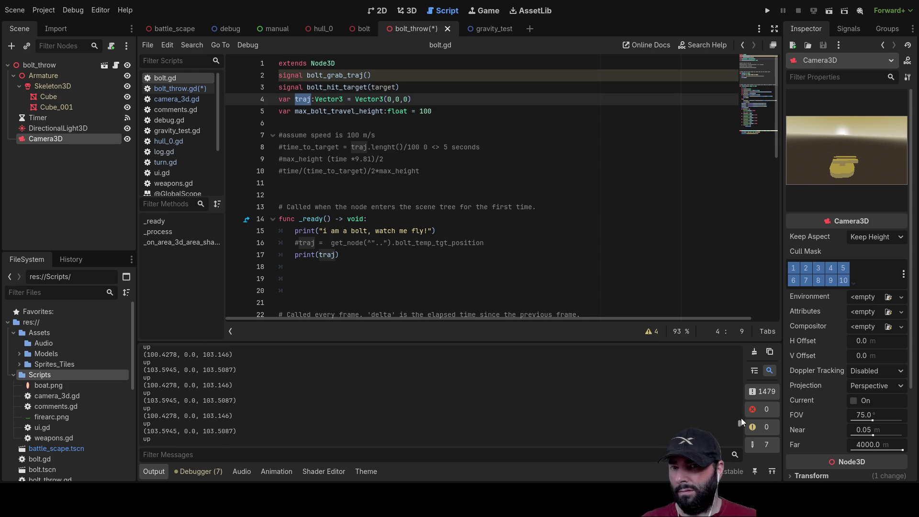
pyautogui.moveTo(737, 423); pyautogui.dragTo(741, 344)
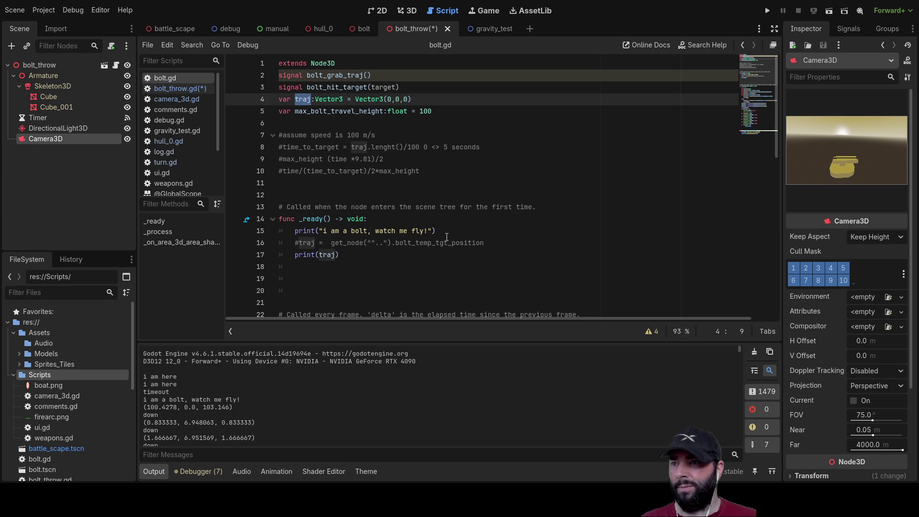
pyautogui.moveTo(437, 230); pyautogui.dragTo(274, 229)
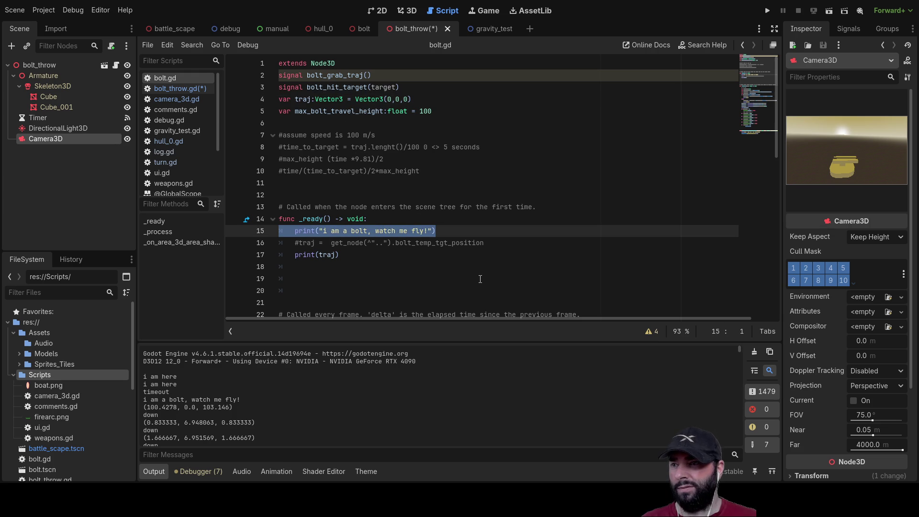
pyautogui.scroll(-3, 326, 269)
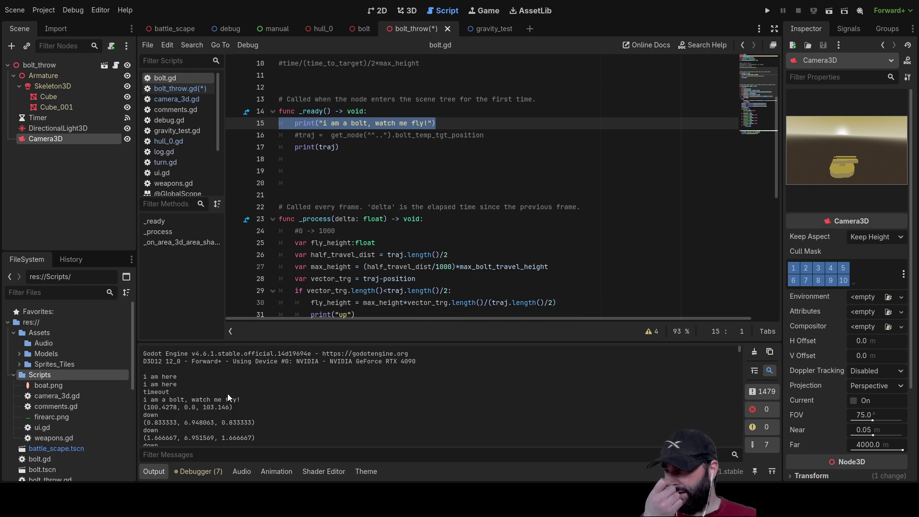
pyautogui.moveTo(143, 407); pyautogui.dragTo(233, 406)
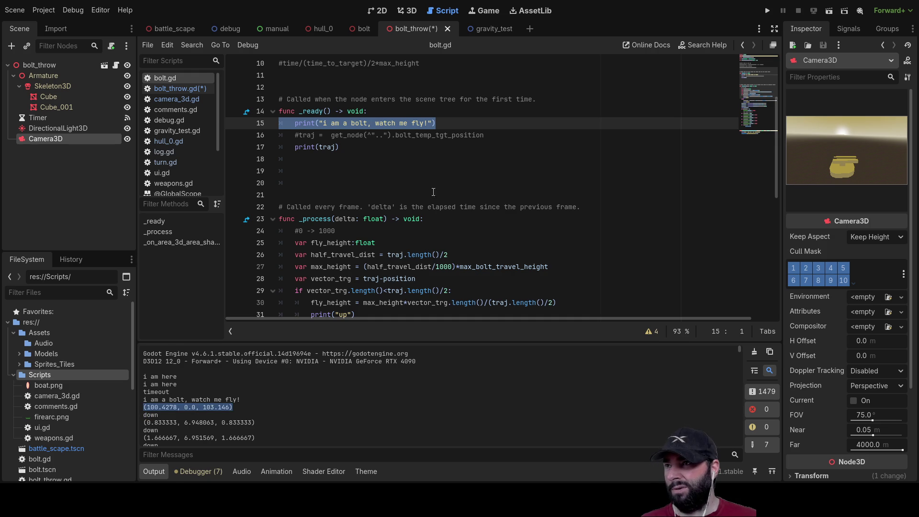
pyautogui.scroll(-7, 220, 402)
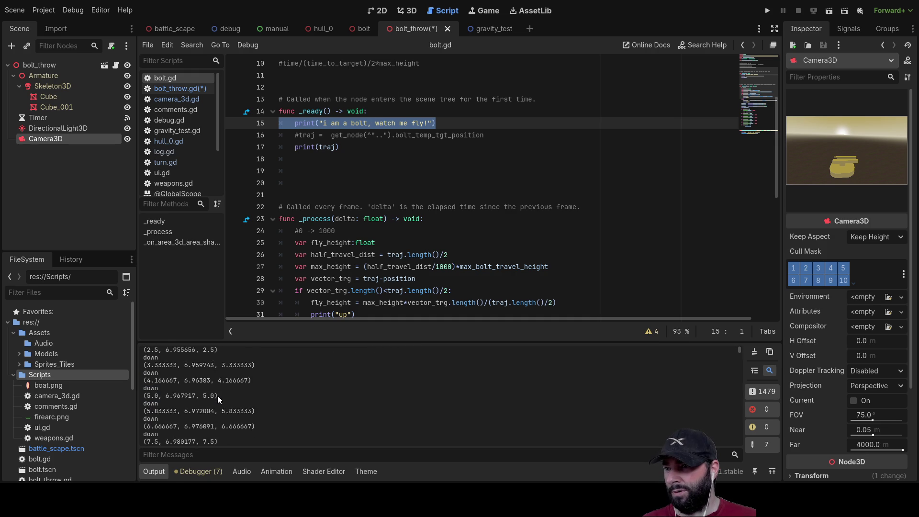
pyautogui.scroll(6, 217, 394)
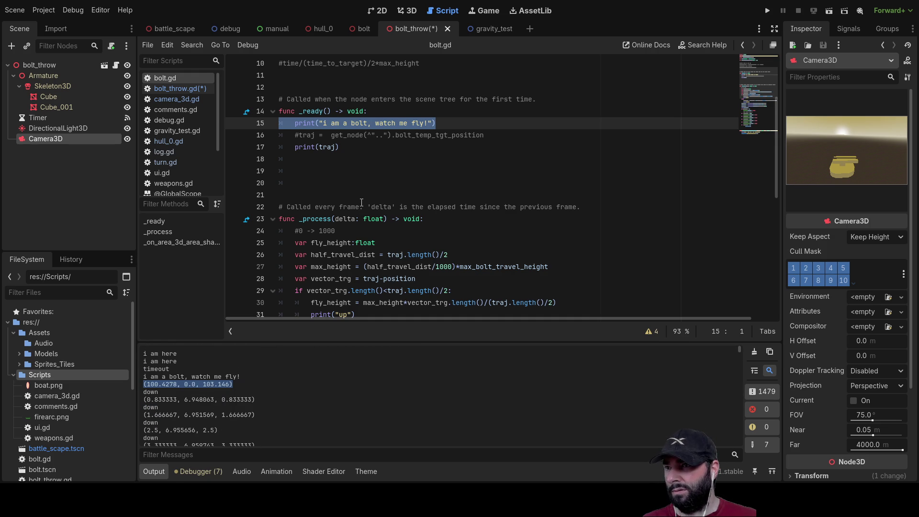
pyautogui.scroll(-5, 361, 202)
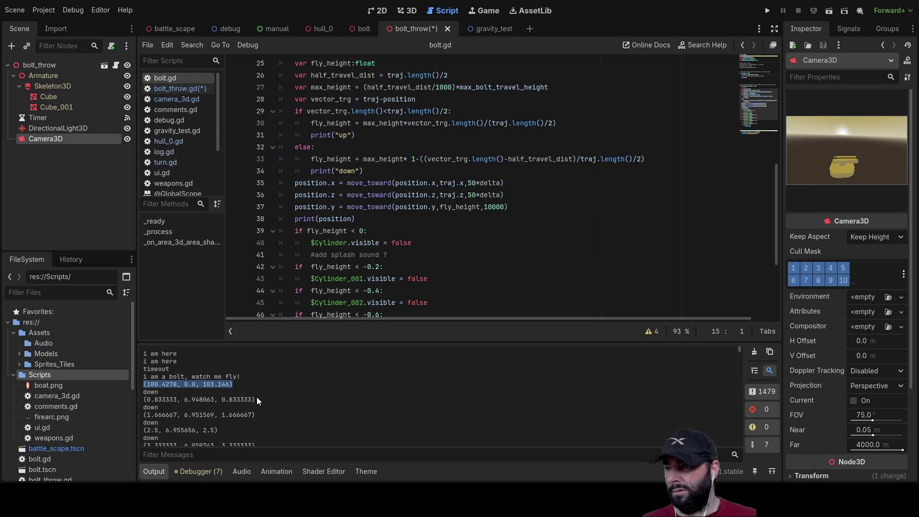
pyautogui.scroll(2, 367, 267)
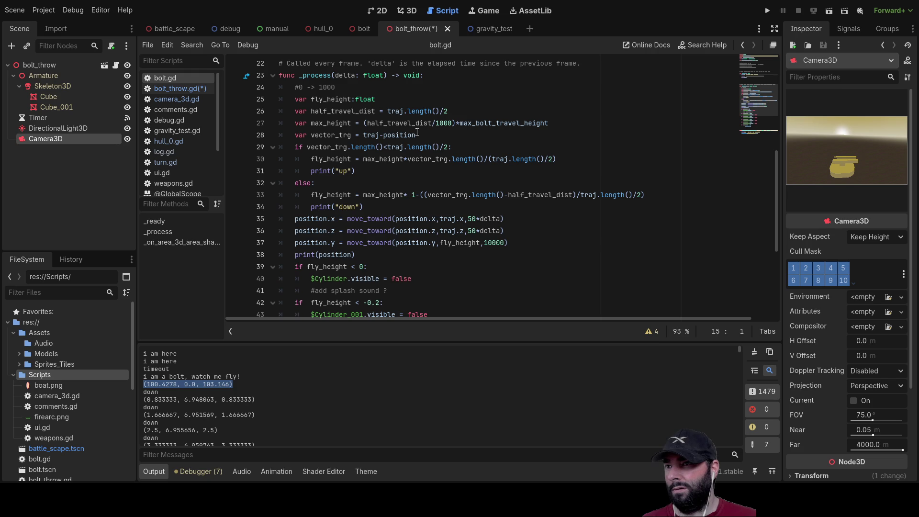
pyautogui.scroll(-3, 237, 404)
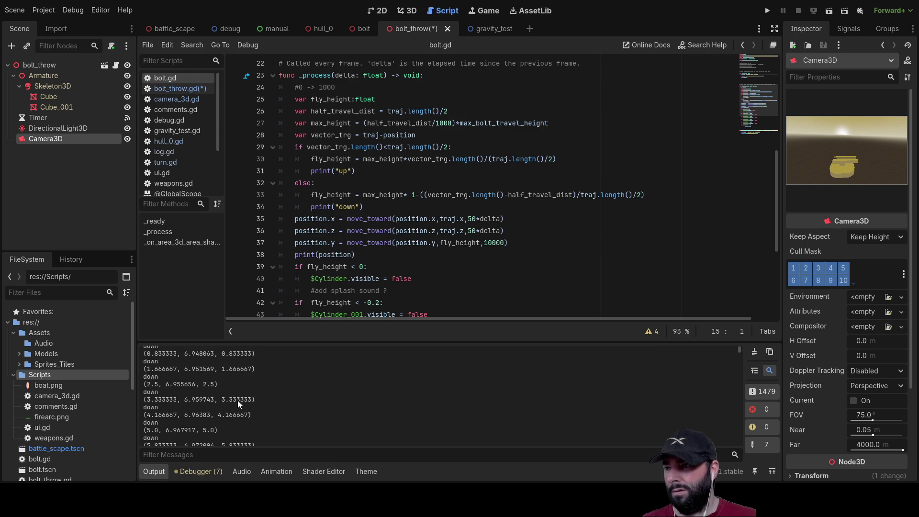
# - Put # before the print(position), print("down") and print("up") lines in bolt.gd
pyautogui.scroll(-10, 158, 367)
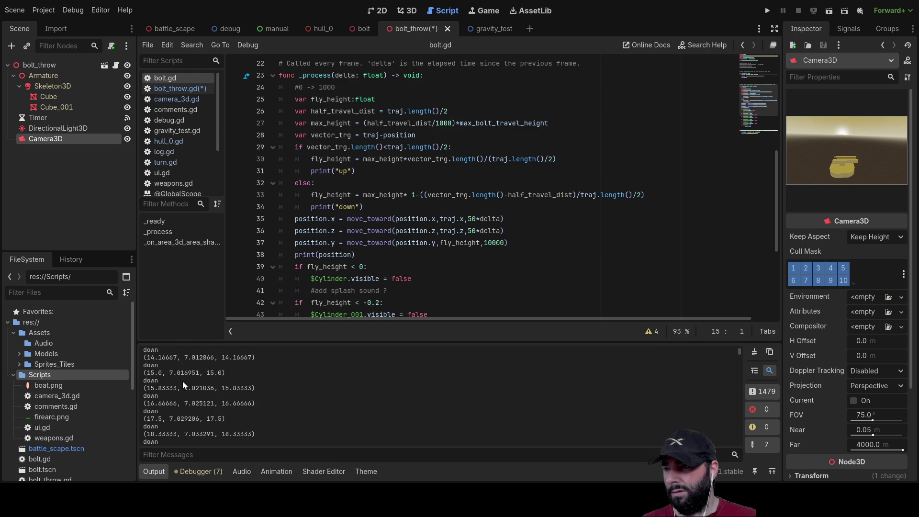
pyautogui.scroll(5, 176, 407)
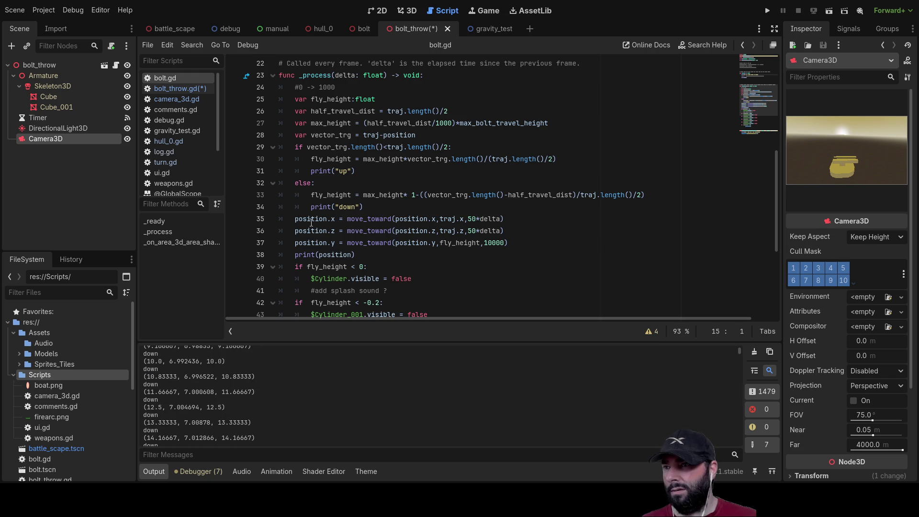
pyautogui.click(295, 254)
pyautogui.write('#')
pyautogui.press('Up')
pyautogui.press('Up')
pyautogui.press('Up')
pyautogui.hotkey('ctrl', 'k')
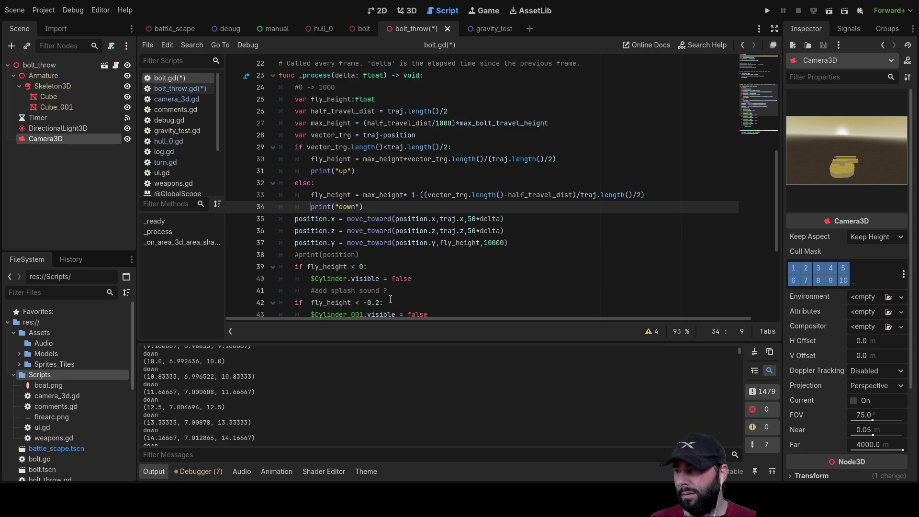
pyautogui.press('Up')
pyautogui.press('Up')
pyautogui.press('Up')
pyautogui.write('#')
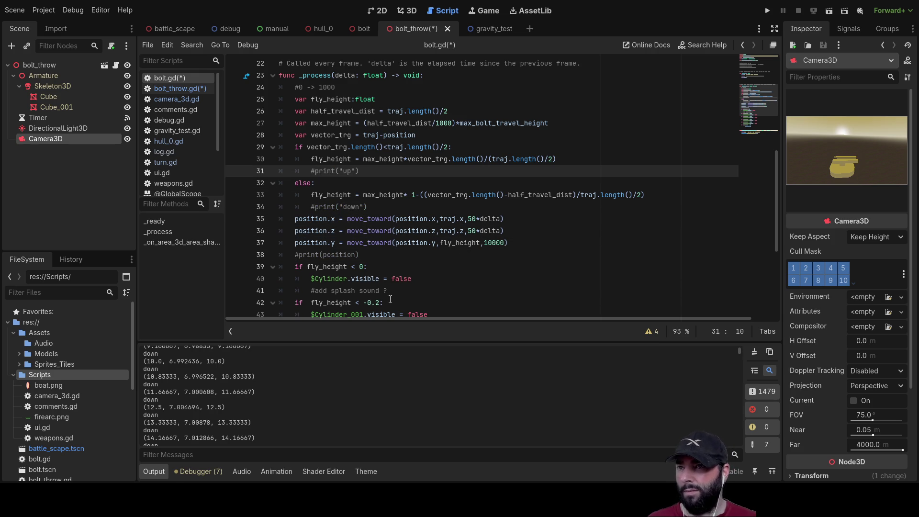
pyautogui.scroll(-5, 390, 299)
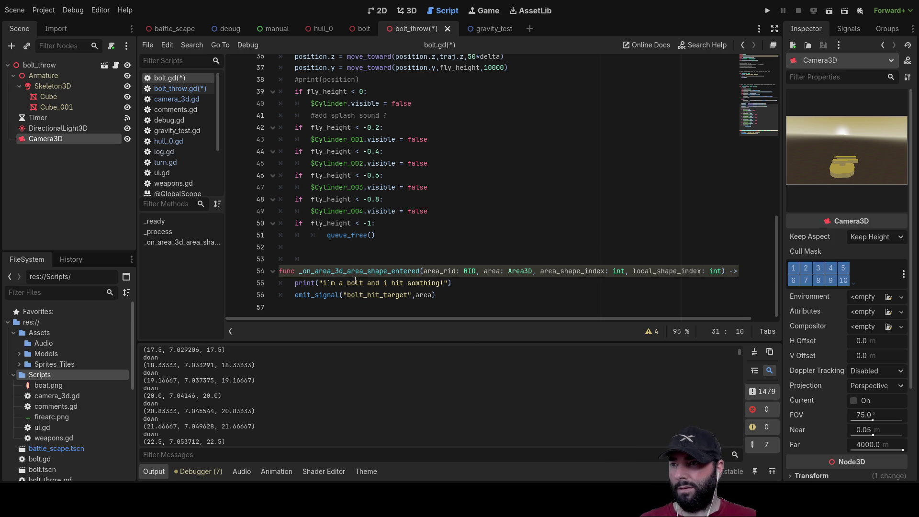
# - Run the bolt_throw scene, check the quieter Output log, then stop it
pyautogui.click(829, 10)
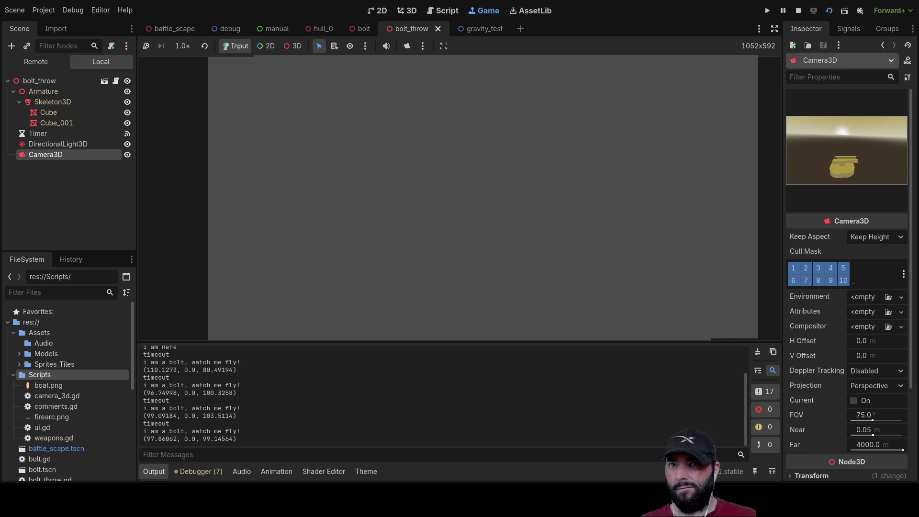
pyautogui.click(798, 10)
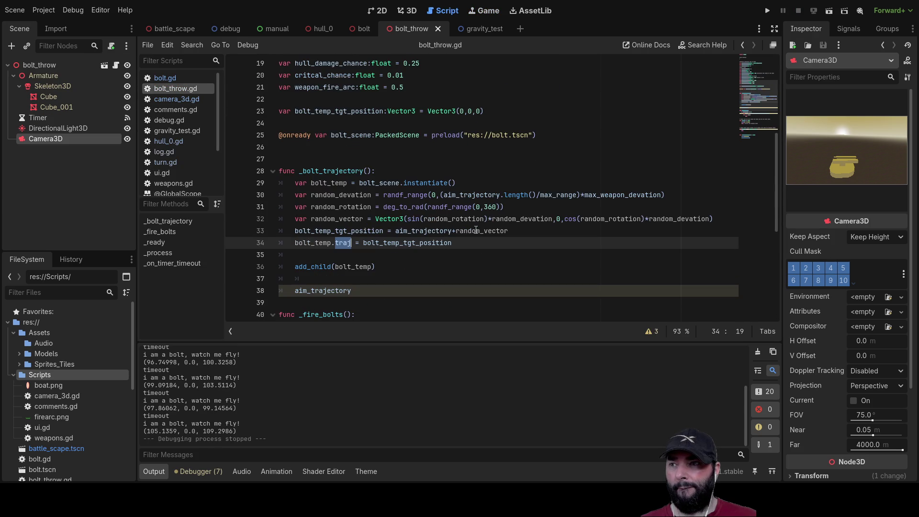
pyautogui.scroll(6, 466, 287)
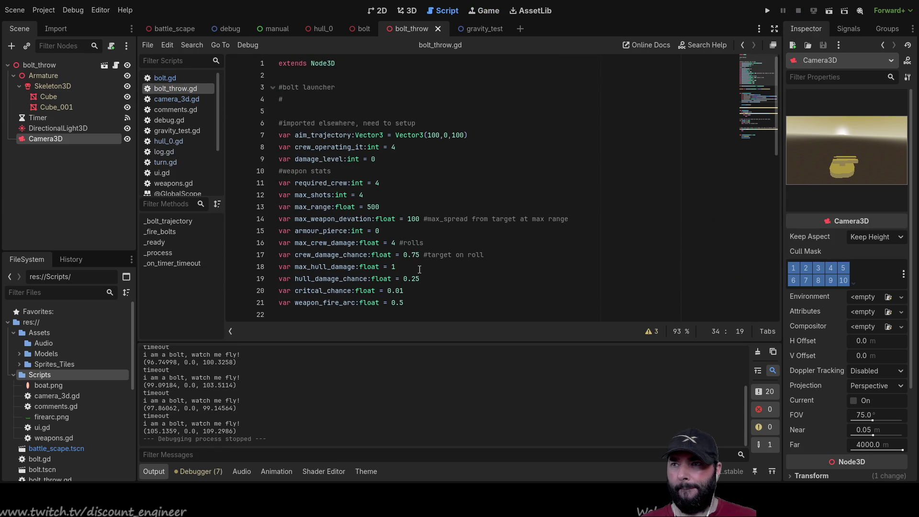
pyautogui.scroll(-7, 431, 233)
pyautogui.scroll(-6, 431, 233)
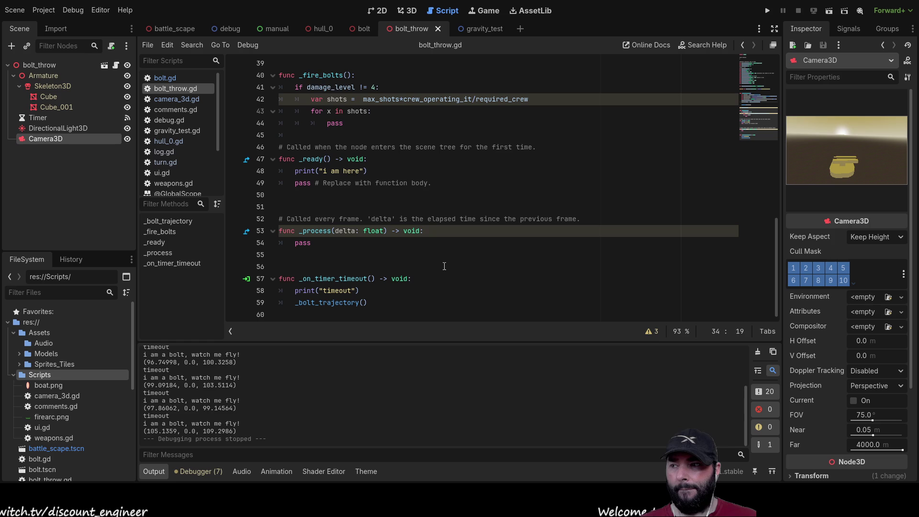
pyautogui.scroll(10, 438, 263)
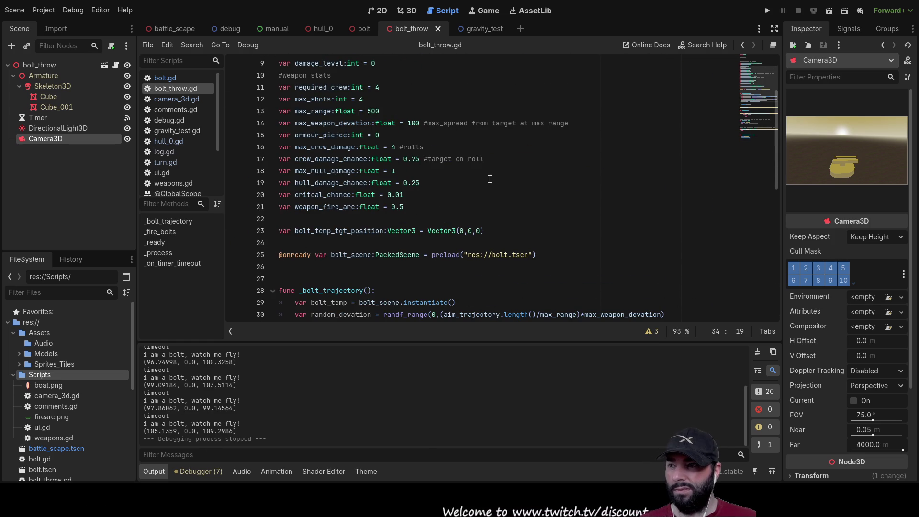
pyautogui.scroll(3, 316, 182)
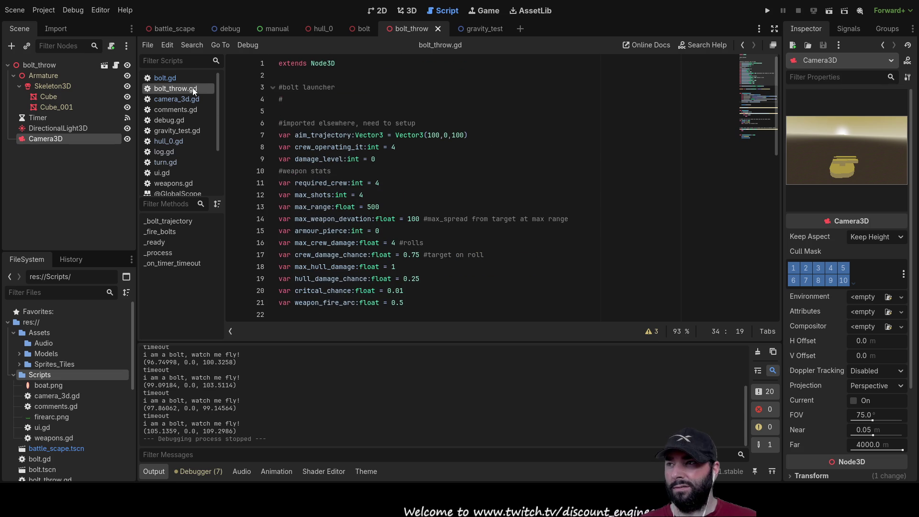
pyautogui.scroll(-7, 388, 236)
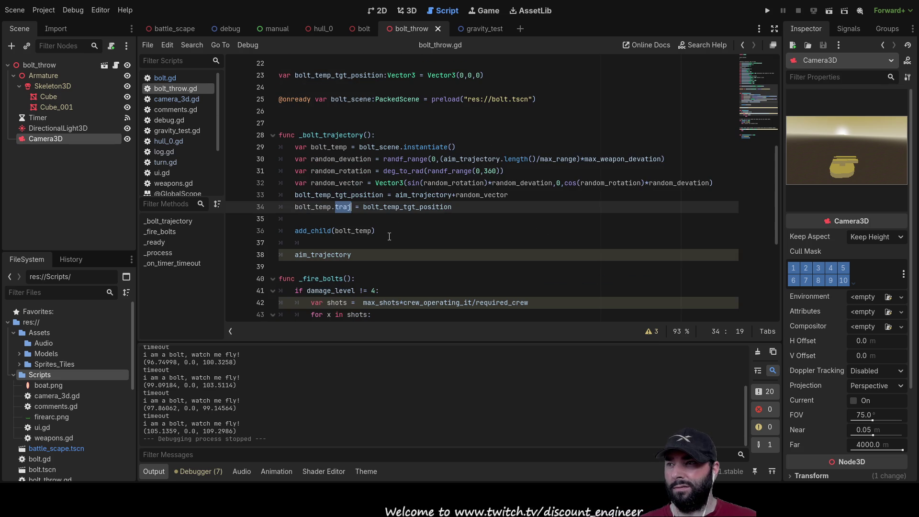
pyautogui.doubleClick(307, 231)
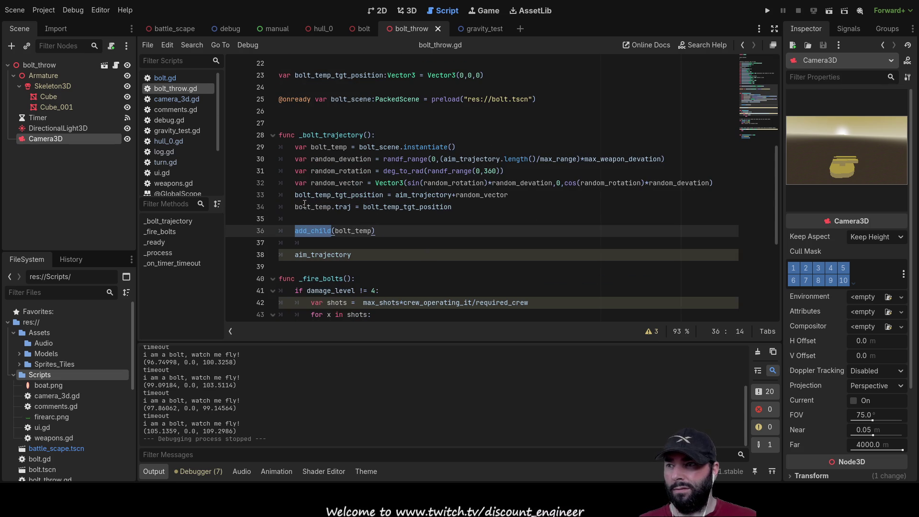
pyautogui.doubleClick(345, 206)
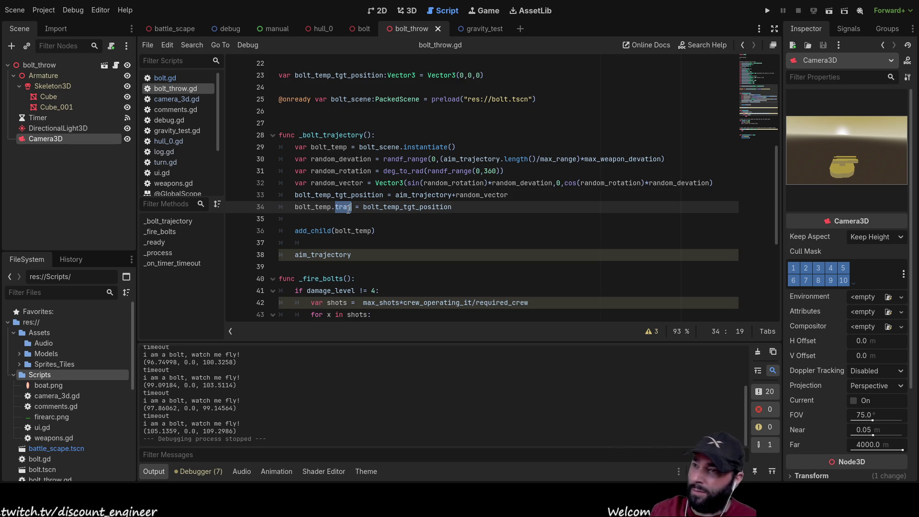
# - Place the caret in the add_child line, then switch to the 2D workspace
pyautogui.click(319, 231)
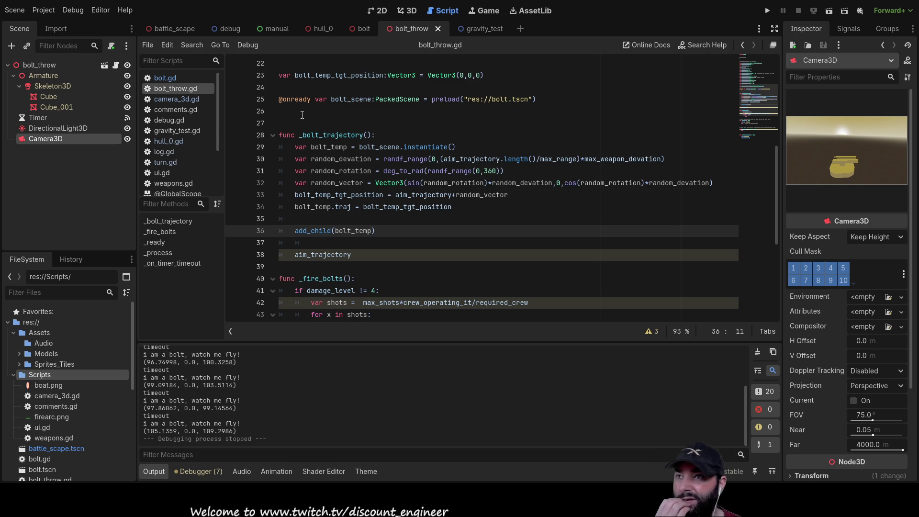
pyautogui.click(377, 10)
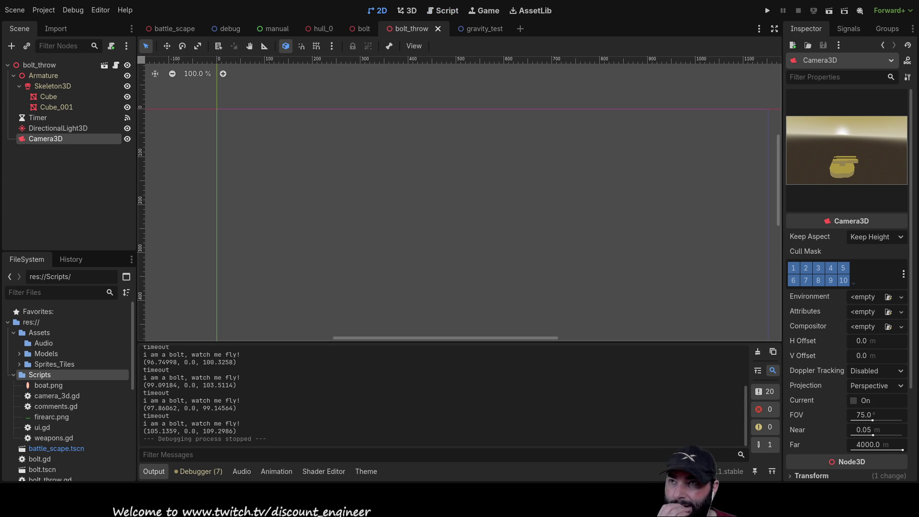
# - Create a new scene with a User Interface (Control) root node
pyautogui.click(407, 10)
pyautogui.click(378, 11)
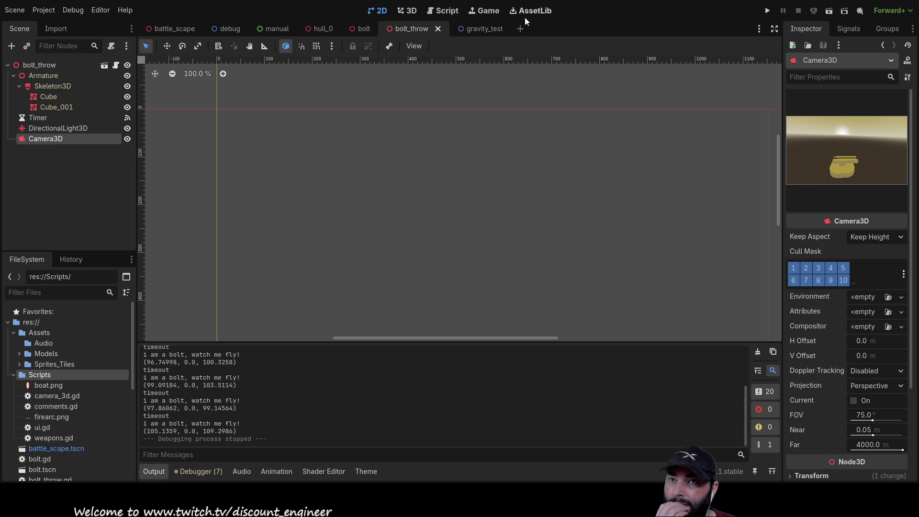
pyautogui.hotkey('ctrl', 'n')
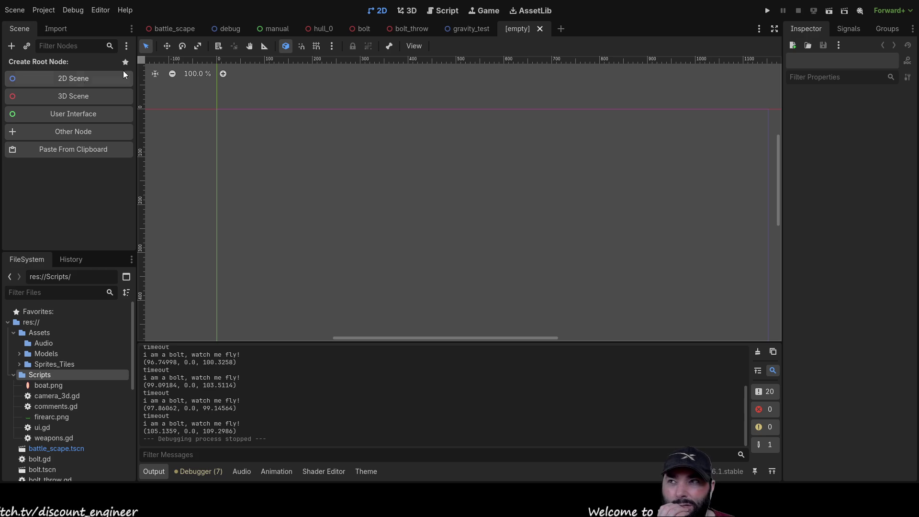
pyautogui.moveTo(282, 36)
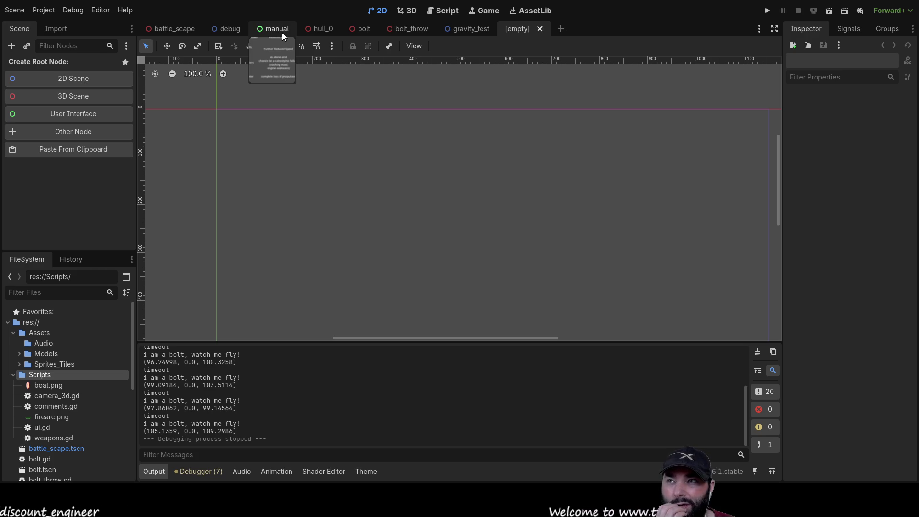
pyautogui.click(78, 117)
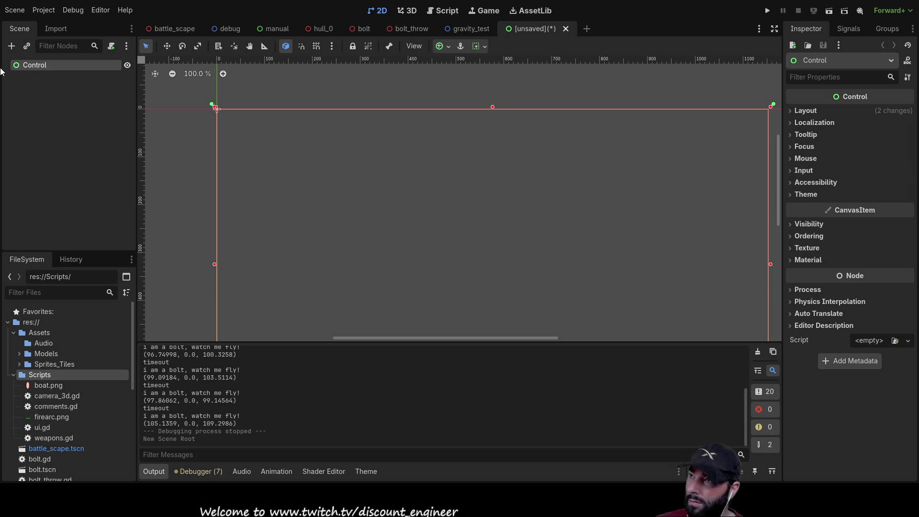
pyautogui.write('Fleet_Selection')
# - Name the Control root Fleet_Selection, pan to view it, then switch to the battle_scape scene
pyautogui.press('Return')
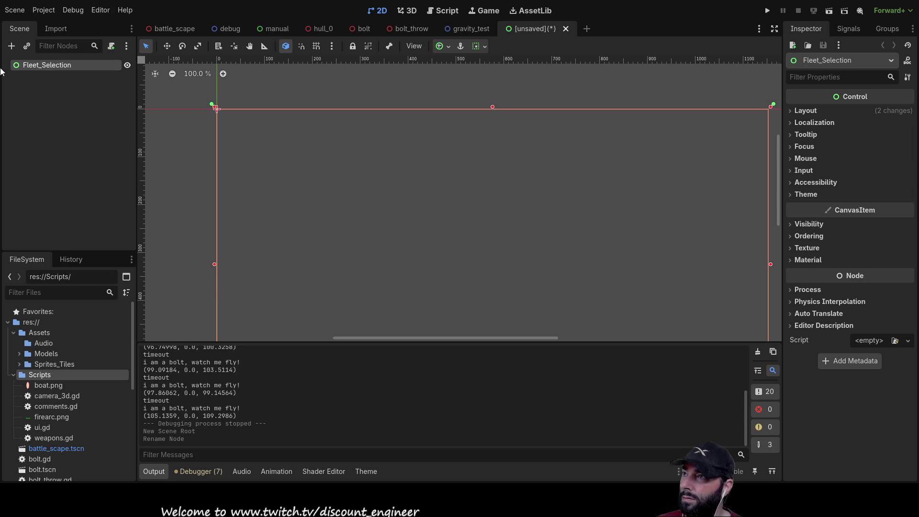
pyautogui.scroll(-3, 567, 218)
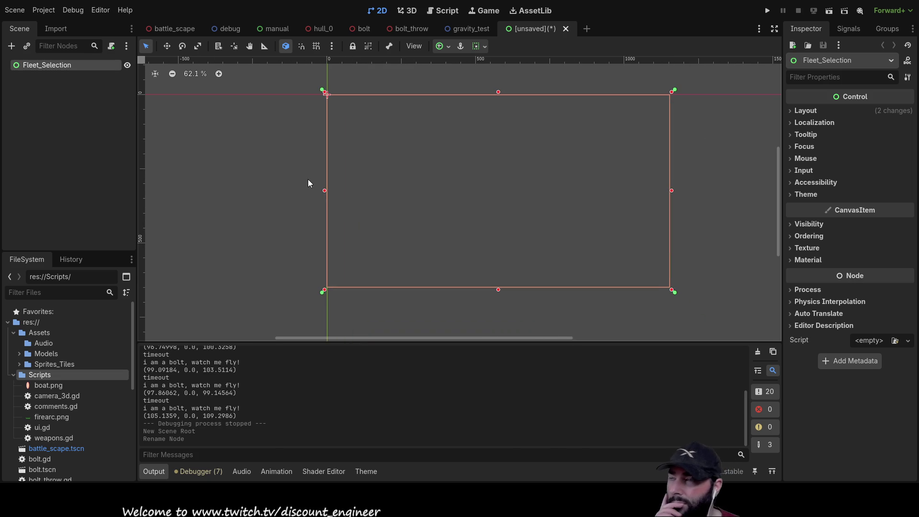
pyautogui.moveTo(461, 140); pyautogui.dragTo(419, 202)
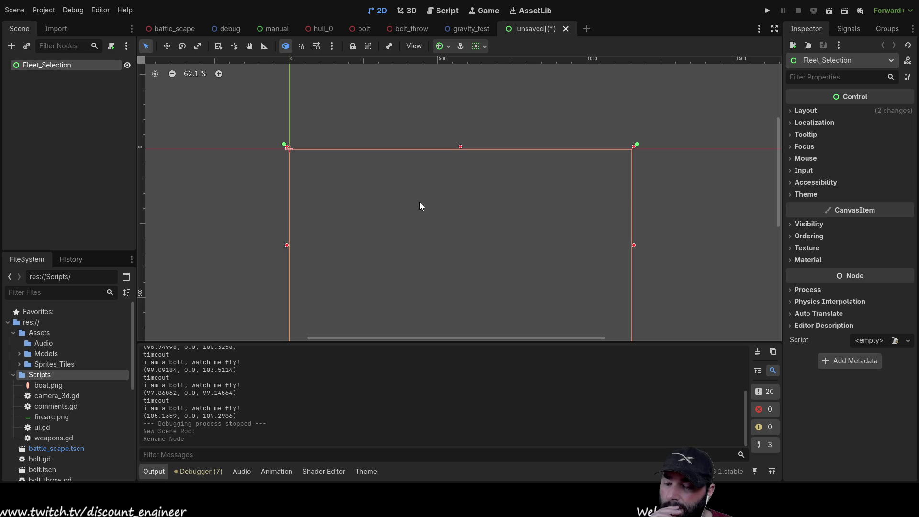
pyautogui.moveTo(408, 198); pyautogui.dragTo(392, 174)
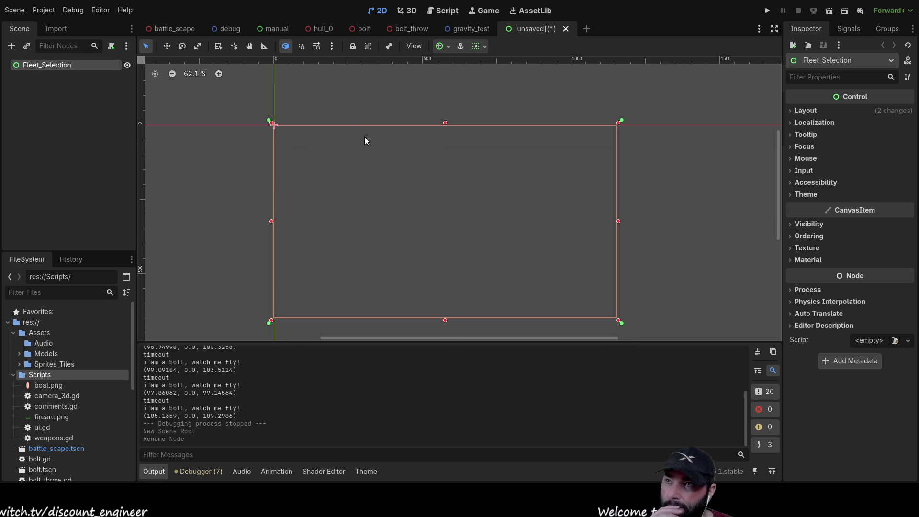
pyautogui.click(171, 28)
pyautogui.scroll(-3, 317, 202)
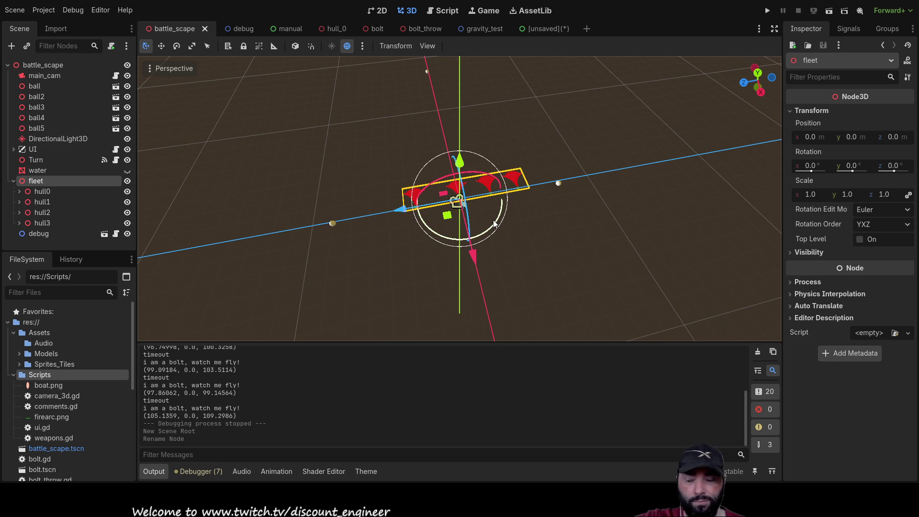
# - Rename the fleet node to fleet_player
pyautogui.click(13, 181)
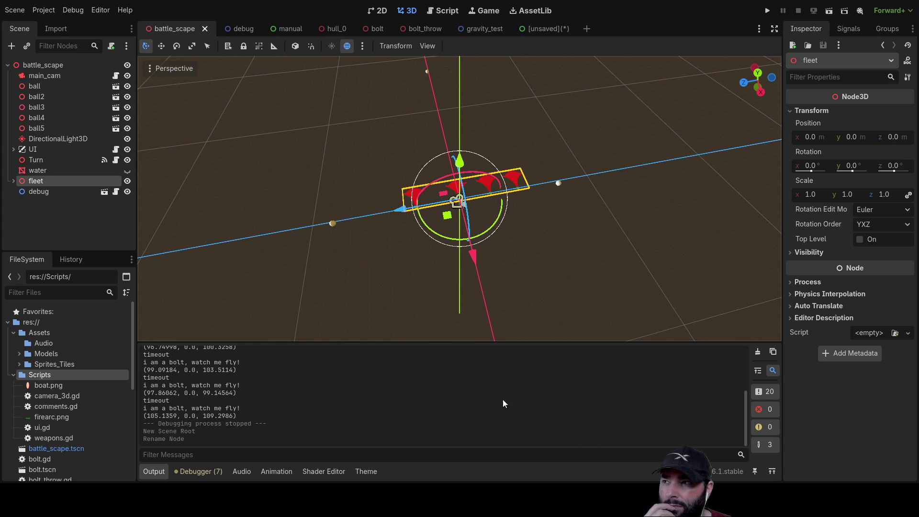
pyautogui.click(13, 181)
pyautogui.click(13, 181)
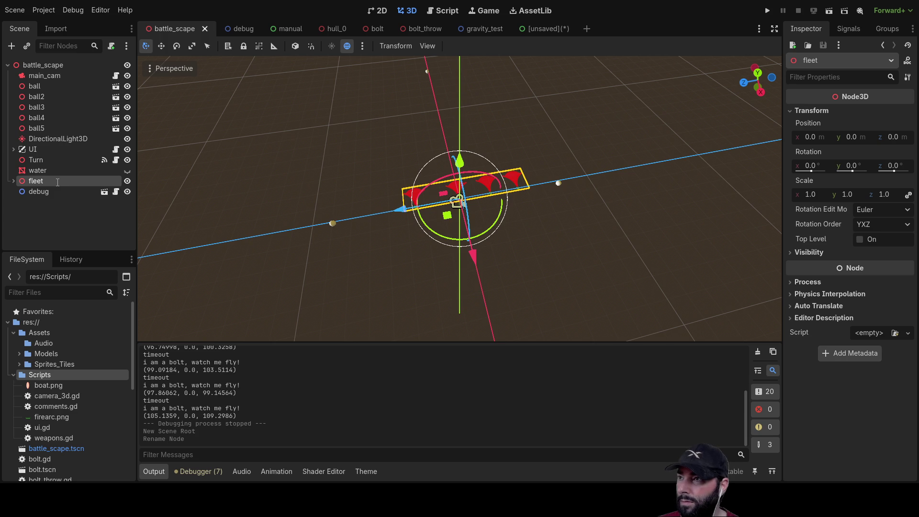
pyautogui.write('_player')
pyautogui.press('Return')
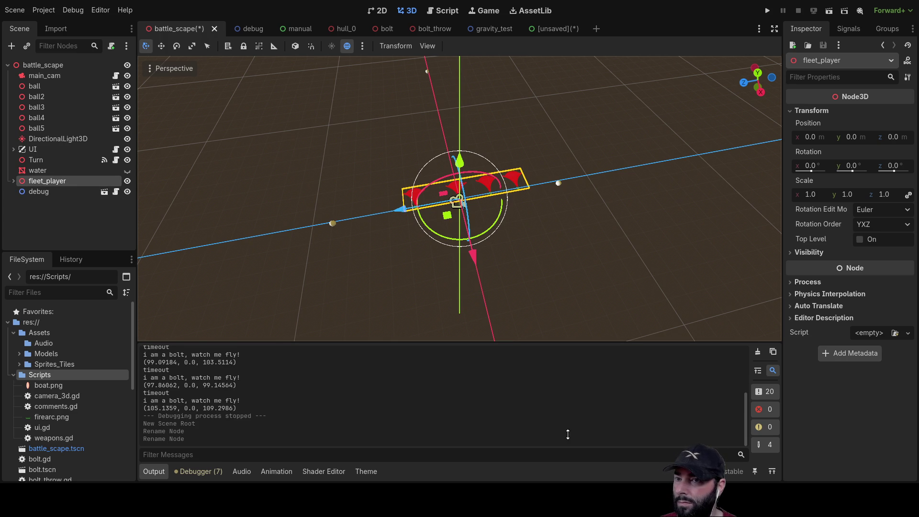
# - Add an empty Node3D named fleet_ai under battle_scape
pyautogui.click(38, 66)
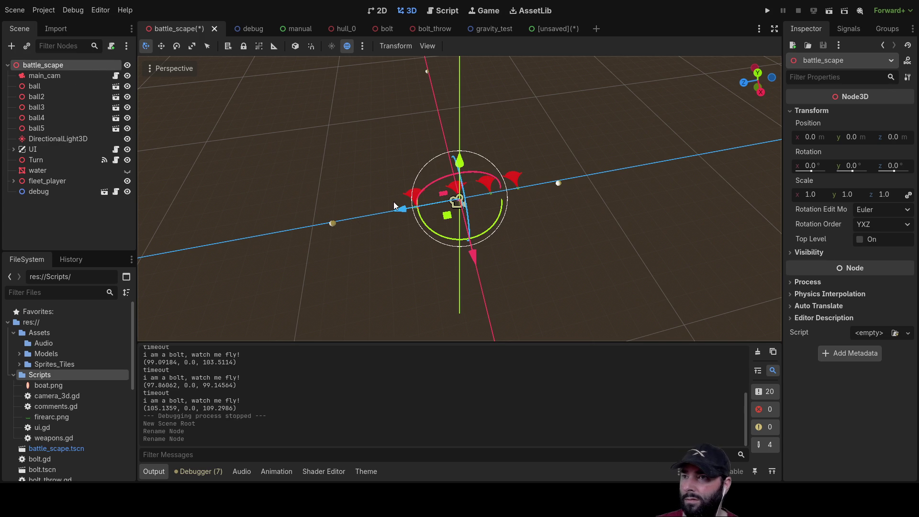
pyautogui.hotkey('ctrl', 'a')
pyautogui.press('Return')
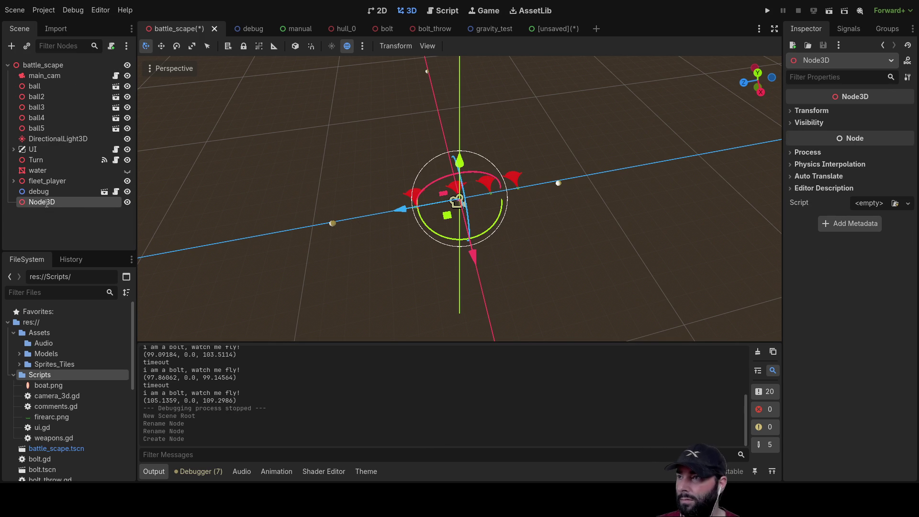
pyautogui.write('fleet_ai')
pyautogui.press('Return')
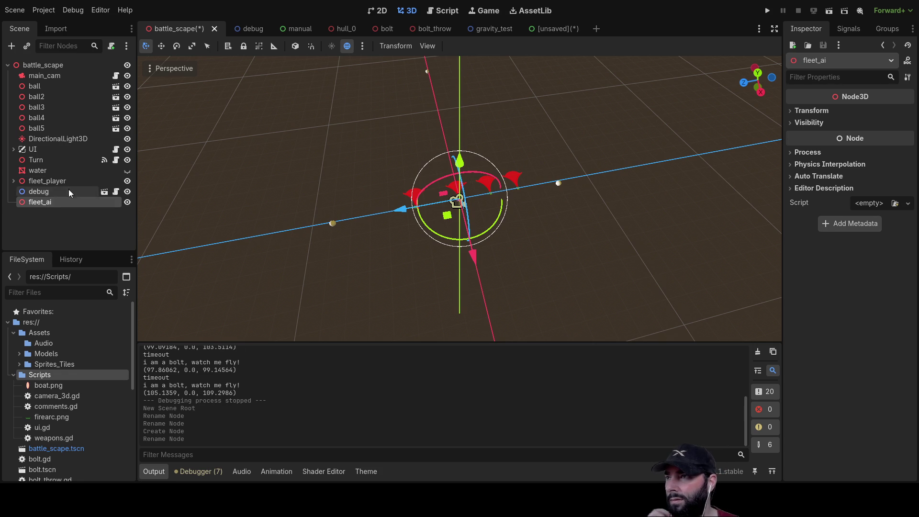
# - Orbit to a low front view of the fleet, then return to the unsaved Fleet_Selection scene
pyautogui.click(13, 182)
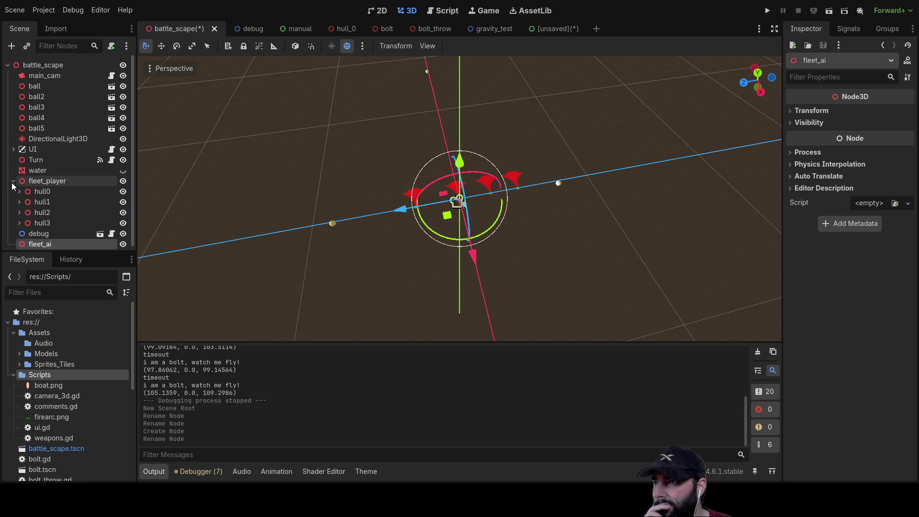
pyautogui.click(13, 182)
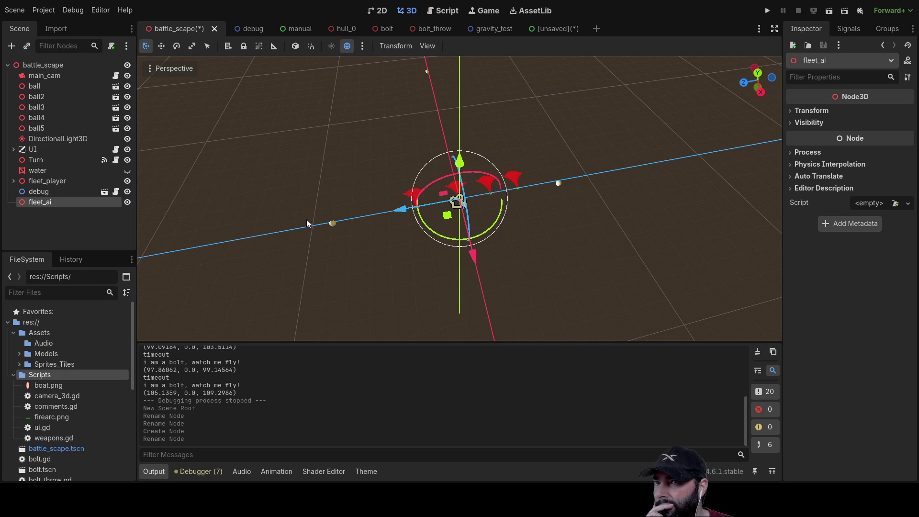
pyautogui.scroll(5, 505, 266)
pyautogui.moveTo(441, 243)
pyautogui.mouseDown()
pyautogui.moveTo(386, 222)
pyautogui.moveTo(480, 220)
pyautogui.moveTo(463, 276)
pyautogui.moveTo(462, 240)
pyautogui.moveTo(575, 242)
pyautogui.moveTo(549, 207)
pyautogui.moveTo(309, 165)
pyautogui.moveTo(527, 208)
pyautogui.moveTo(408, 58)
pyautogui.mouseUp()
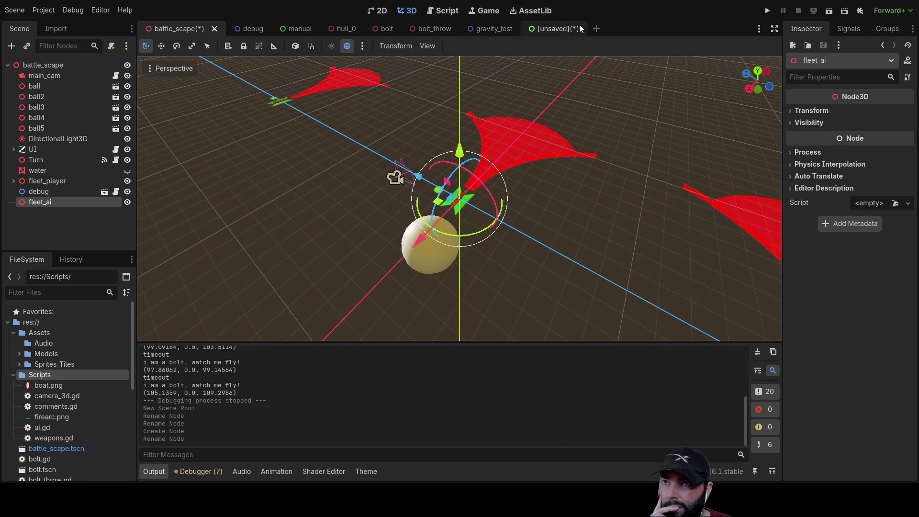
pyautogui.click(559, 28)
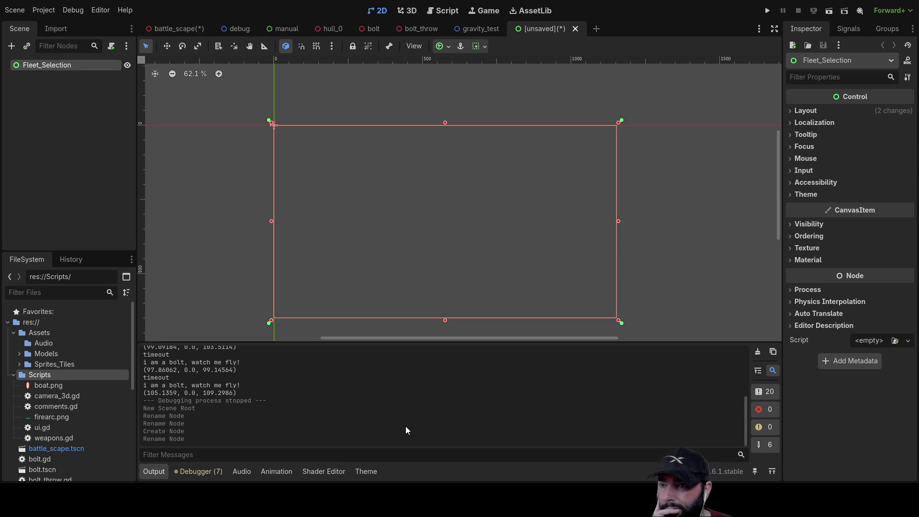
# - Add a Container under Fleet_Selection using Anchors layout with the Top Wide preset
pyautogui.hotkey('ctrl', 'a')
pyautogui.press('Return')
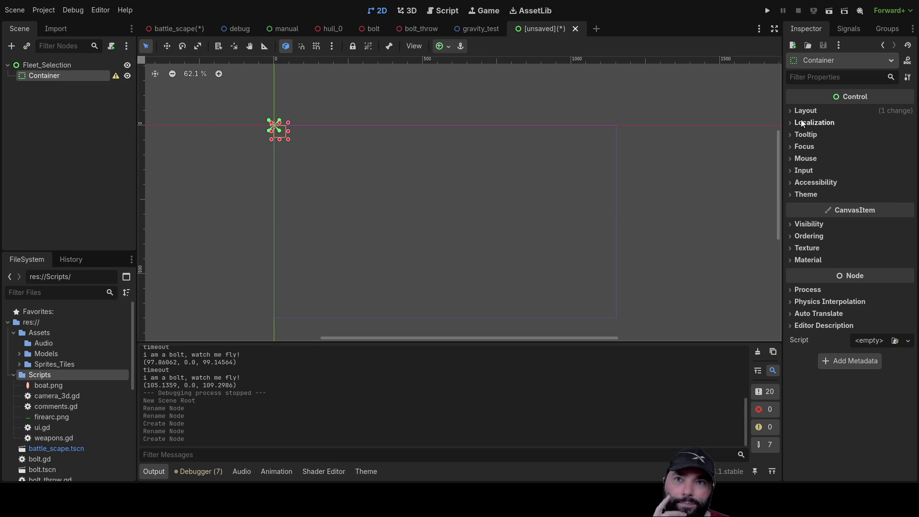
pyautogui.click(791, 108)
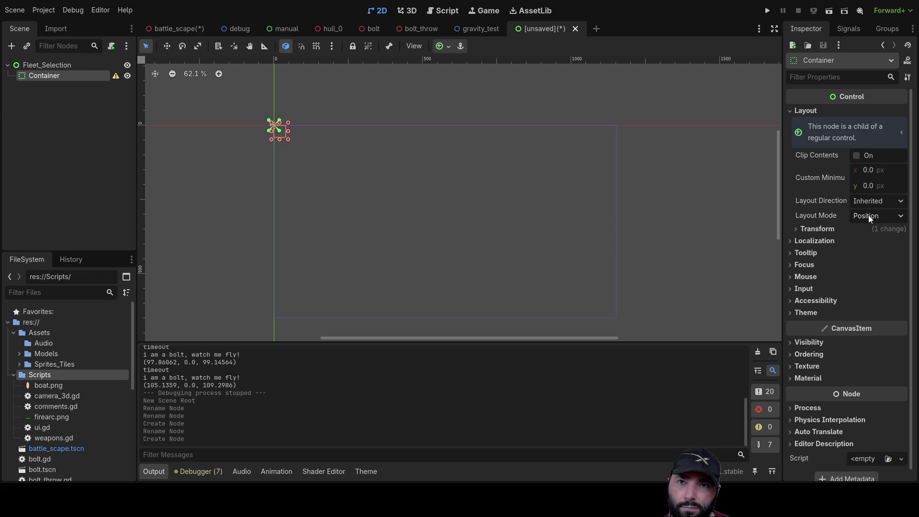
pyautogui.click(796, 229)
pyautogui.click(796, 230)
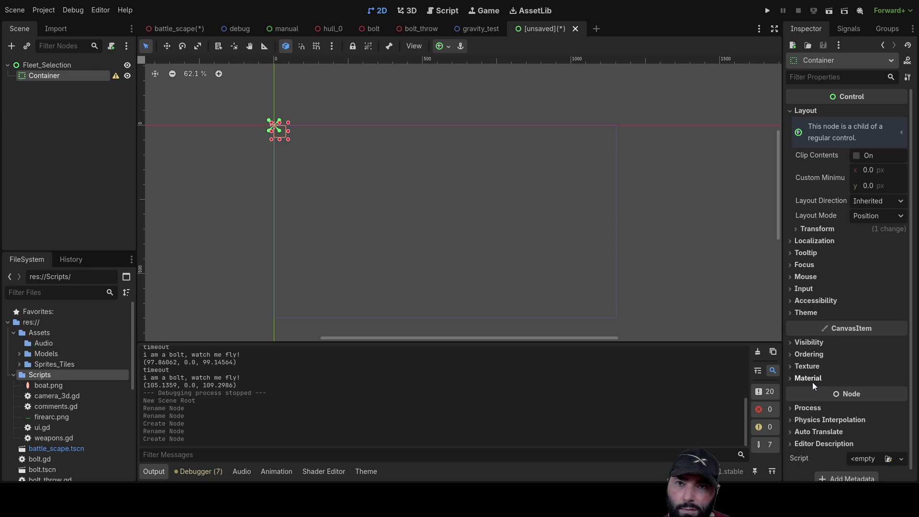
pyautogui.click(882, 216)
pyautogui.click(869, 245)
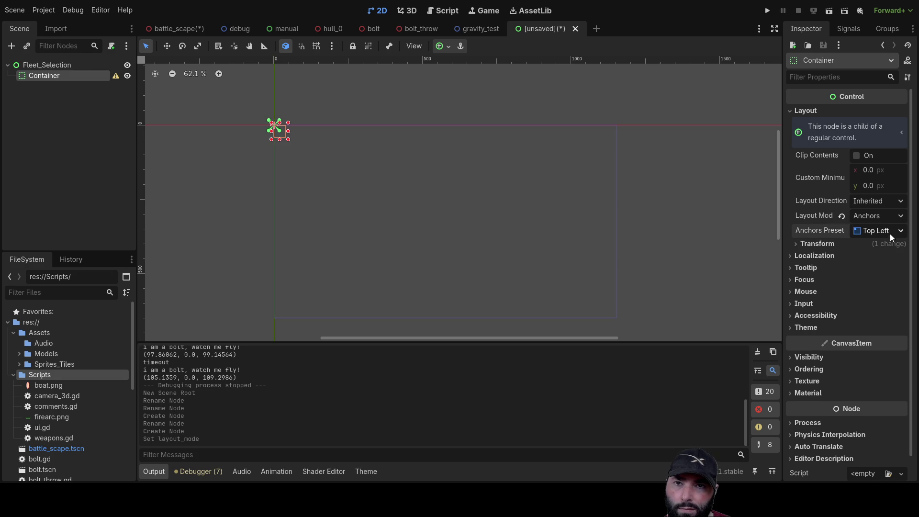
pyautogui.click(871, 259)
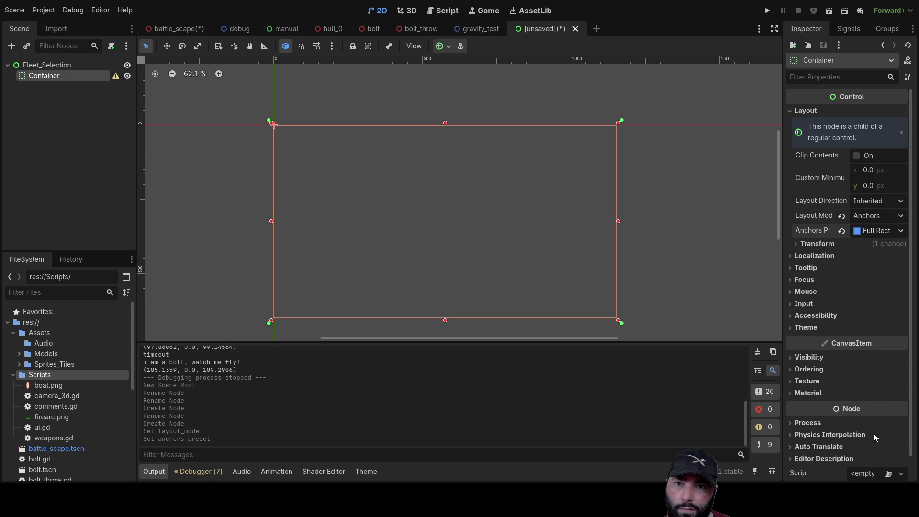
pyautogui.click(879, 397)
# - Set the Container's custom minimum height to 50 px and compare it with Fleet_Selection
pyautogui.click(871, 170)
pyautogui.press('Tab')
pyautogui.write('100')
pyautogui.press('Return')
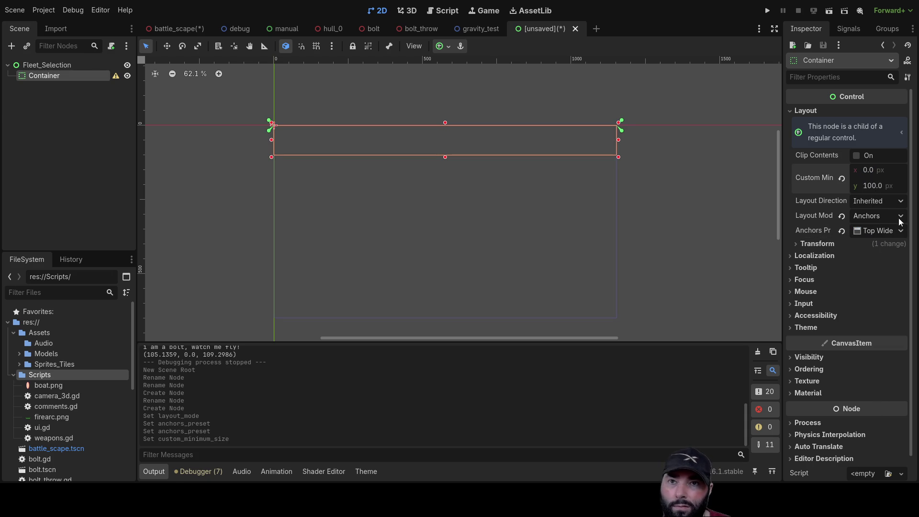
pyautogui.write('500')
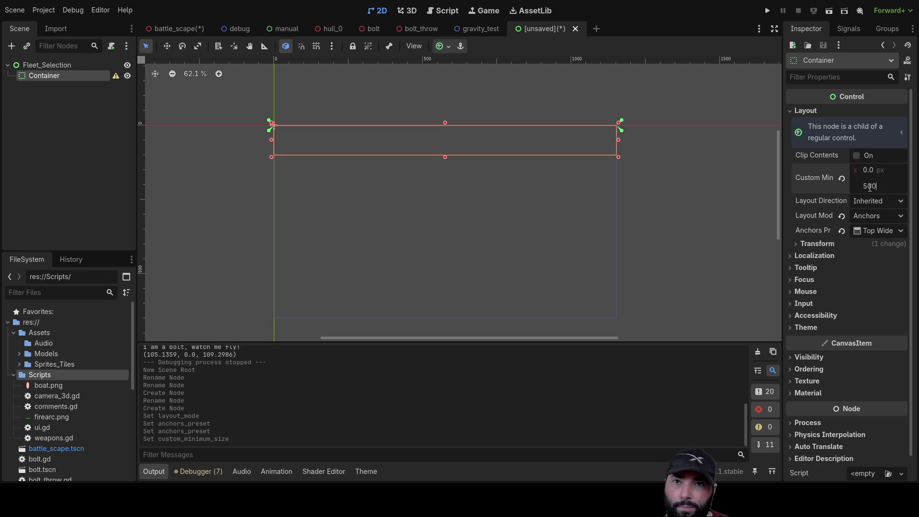
pyautogui.press('BackSpace')
pyautogui.press('Return')
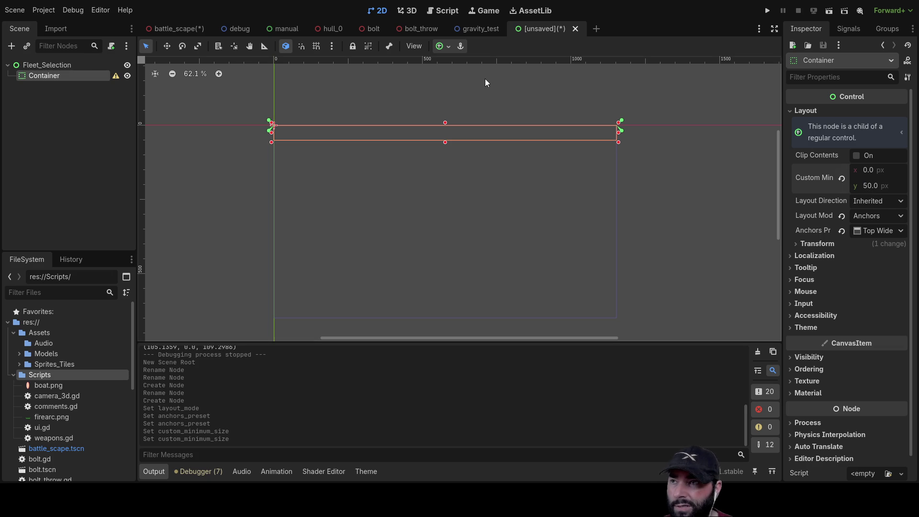
pyautogui.click(323, 173)
pyautogui.click(44, 75)
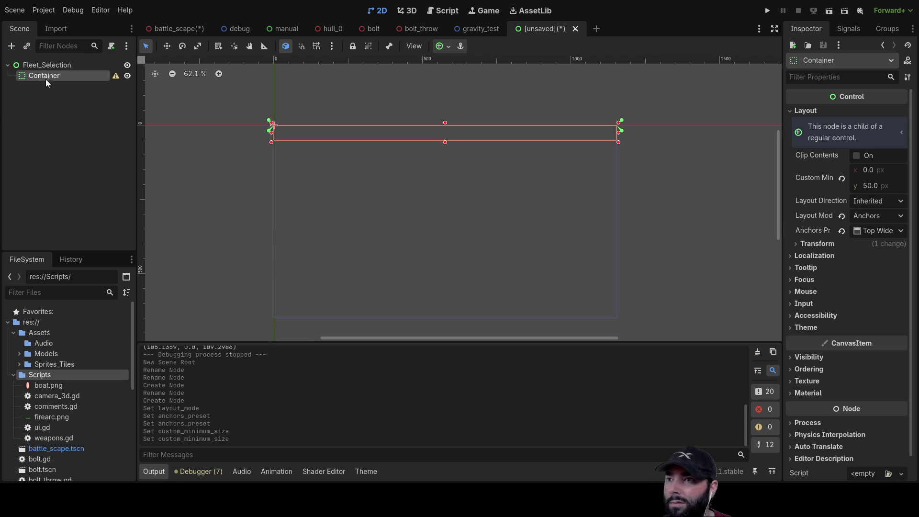
pyautogui.click(61, 66)
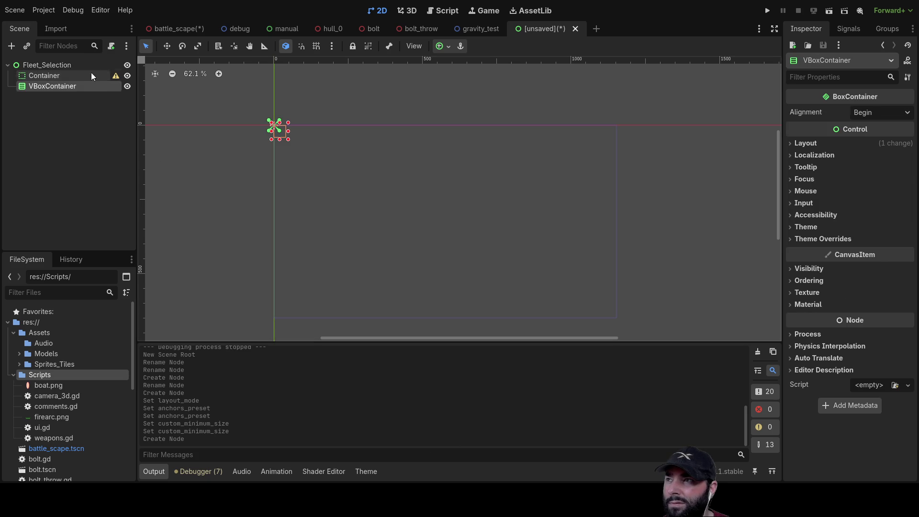
# - Move the Container into the VBoxContainer and anchor the VBoxContainer with the Full Rect preset
pyautogui.click(36, 77)
pyautogui.moveTo(35, 76); pyautogui.dragTo(44, 89)
pyautogui.click(53, 76)
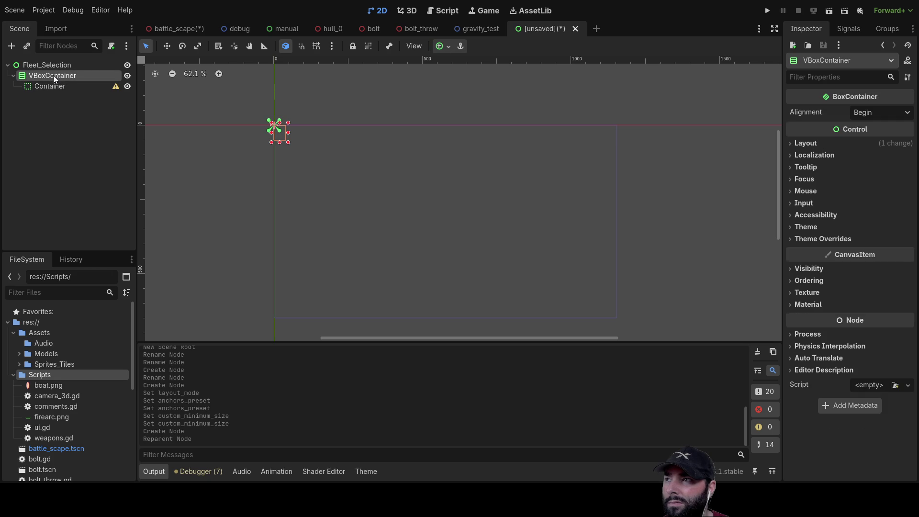
pyautogui.click(791, 142)
pyautogui.click(871, 248)
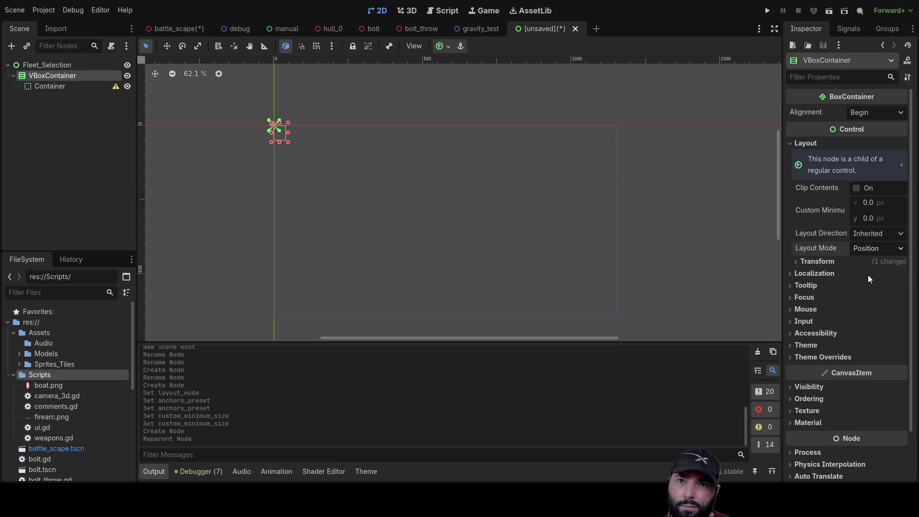
pyautogui.click(867, 274)
pyautogui.click(879, 263)
pyautogui.click(871, 295)
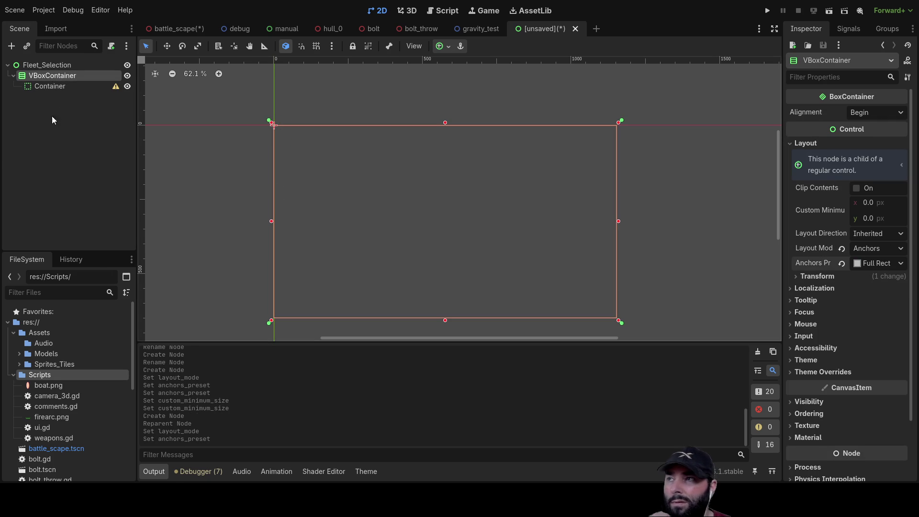
# - Check the Container's size, then add an HBoxContainer under the VBoxContainer
pyautogui.click(48, 88)
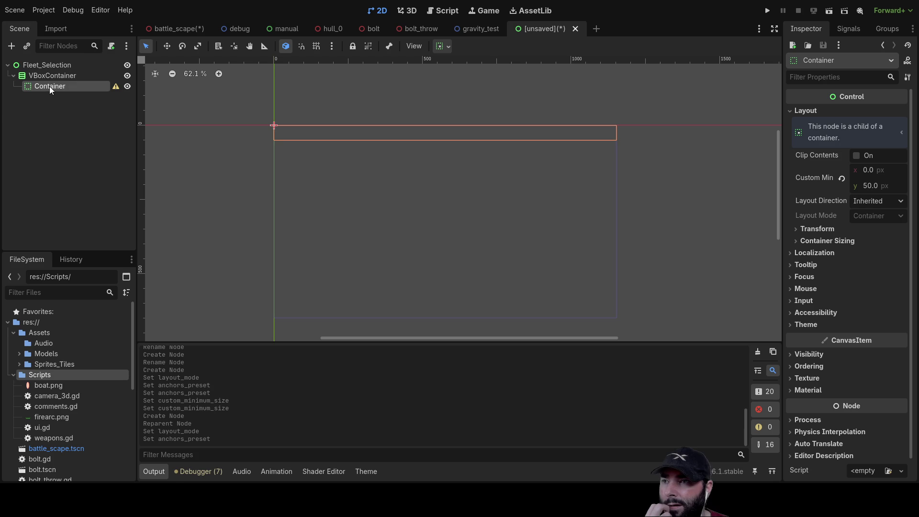
pyautogui.click(57, 76)
pyautogui.click(50, 85)
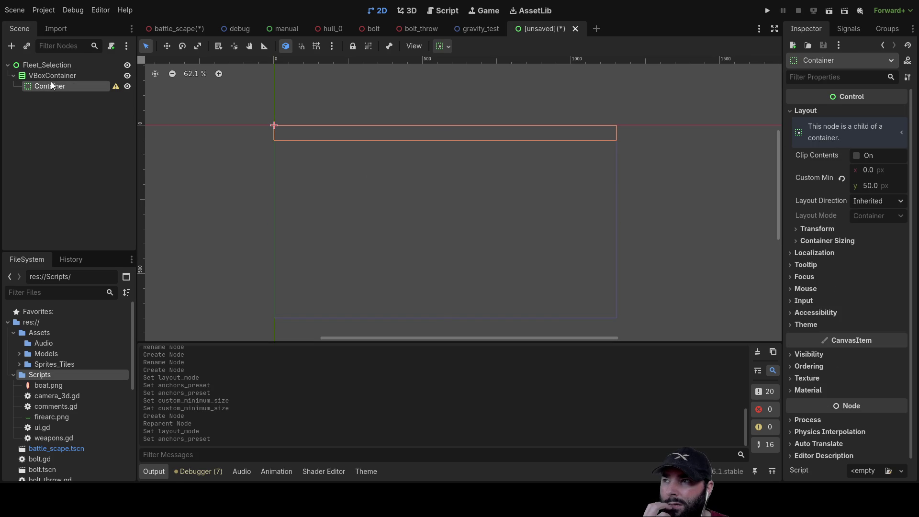
pyautogui.click(50, 80)
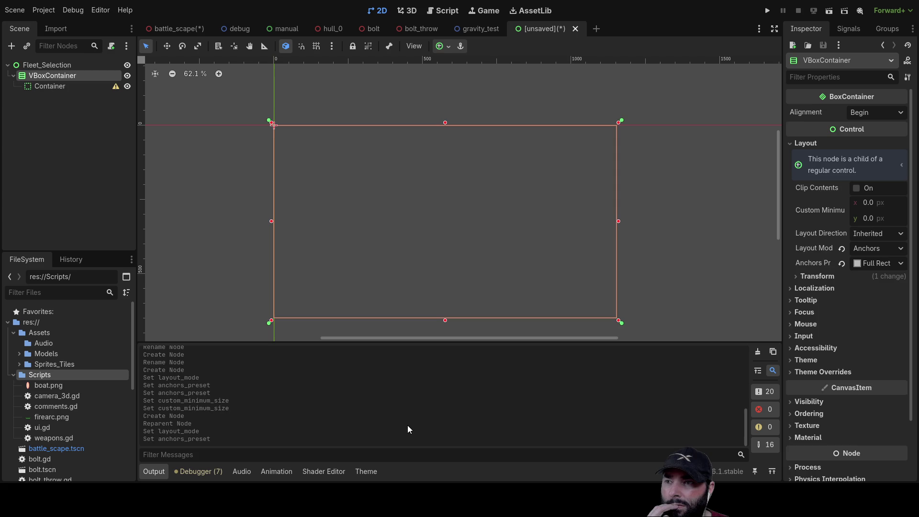
pyautogui.hotkey('ctrl', 'a')
pyautogui.press('Return')
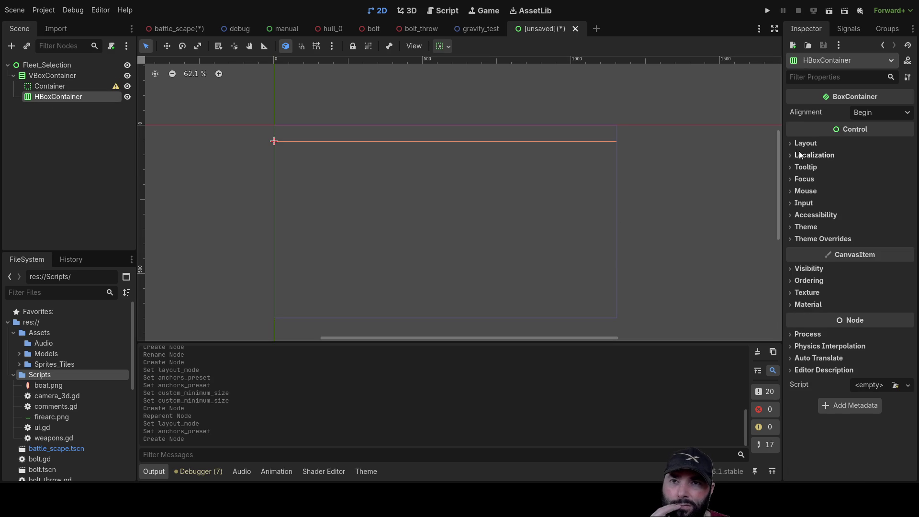
# - Make the HBoxContainer expand vertically and add a VBoxContainer inside it
pyautogui.click(790, 144)
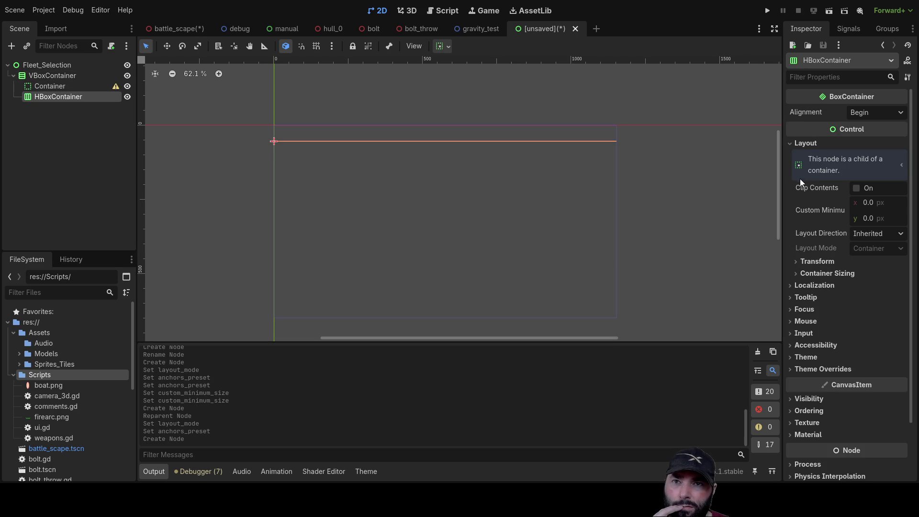
pyautogui.click(795, 273)
pyautogui.click(862, 315)
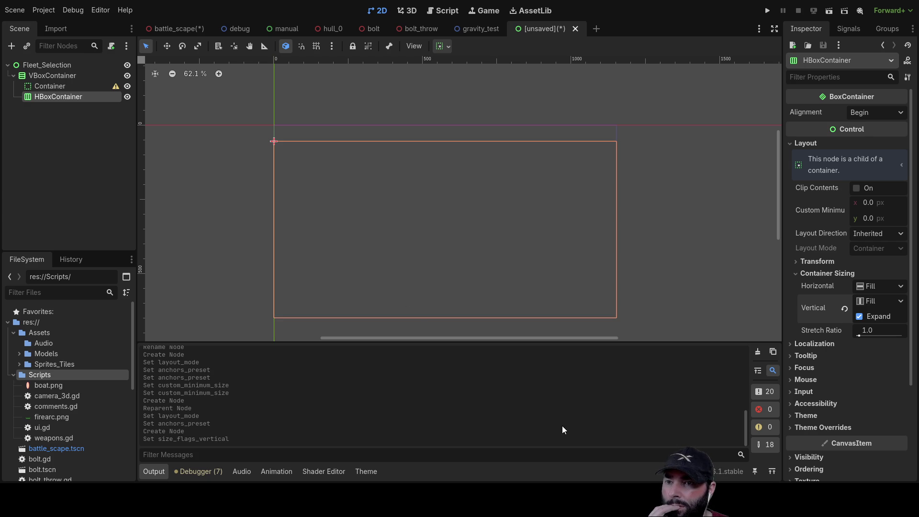
pyautogui.hotkey('ctrl', 'a')
pyautogui.press('Return')
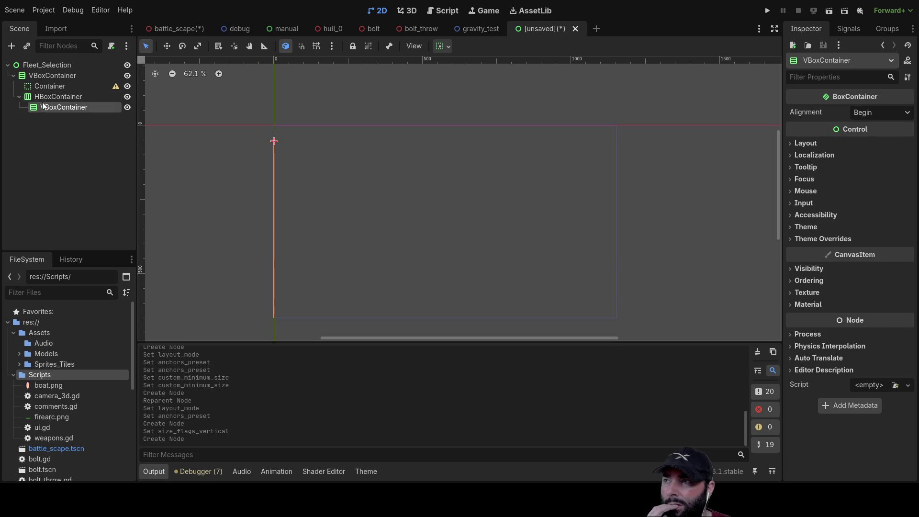
# - Add a 50 px-wide Container above the VBoxContainer and paste a copy as Container2
pyautogui.click(51, 97)
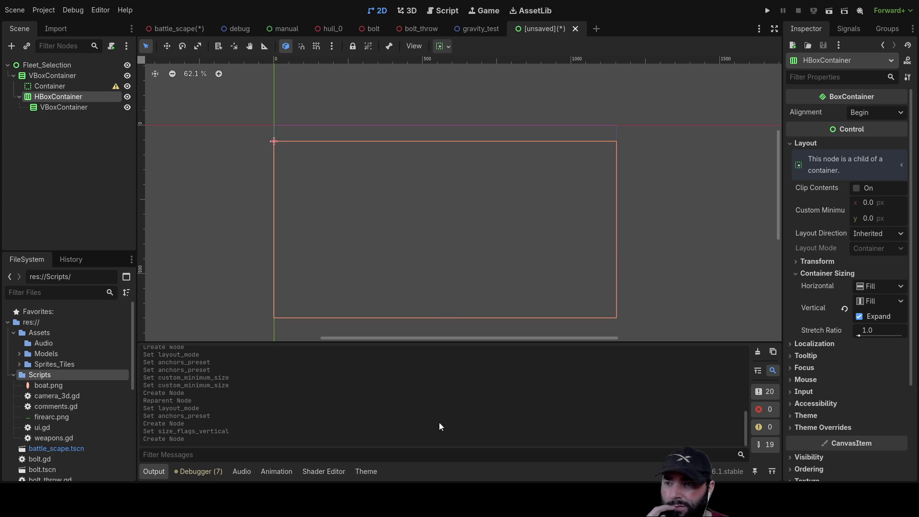
pyautogui.hotkey('ctrl', 'a')
pyautogui.press('Return')
pyautogui.moveTo(63, 117); pyautogui.dragTo(50, 102)
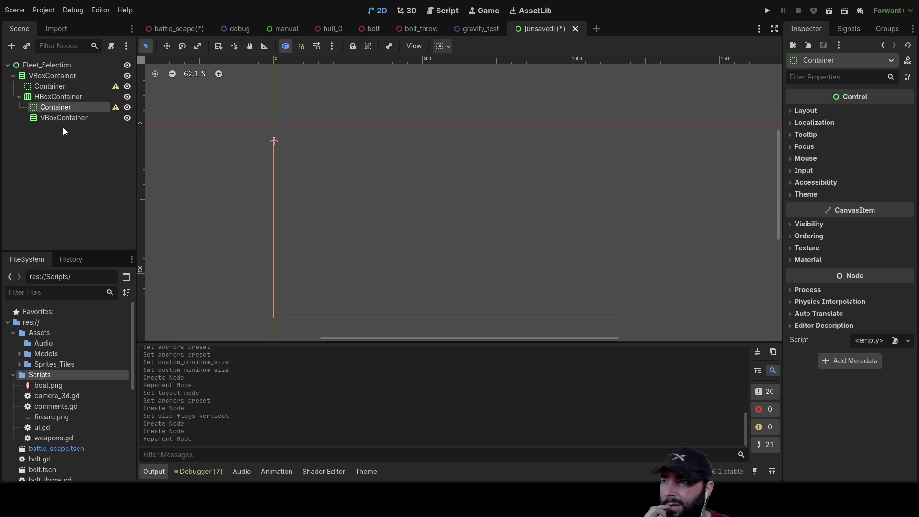
pyautogui.click(805, 110)
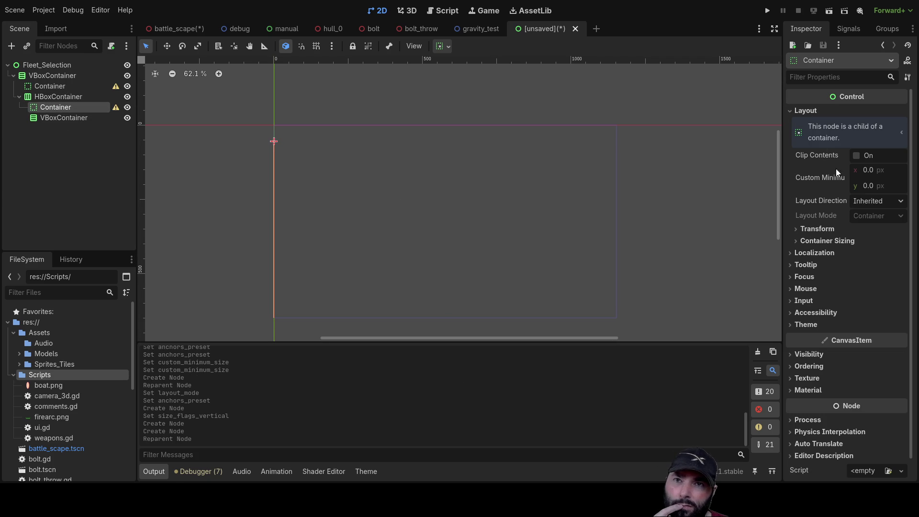
pyautogui.write('50')
pyautogui.press('Return')
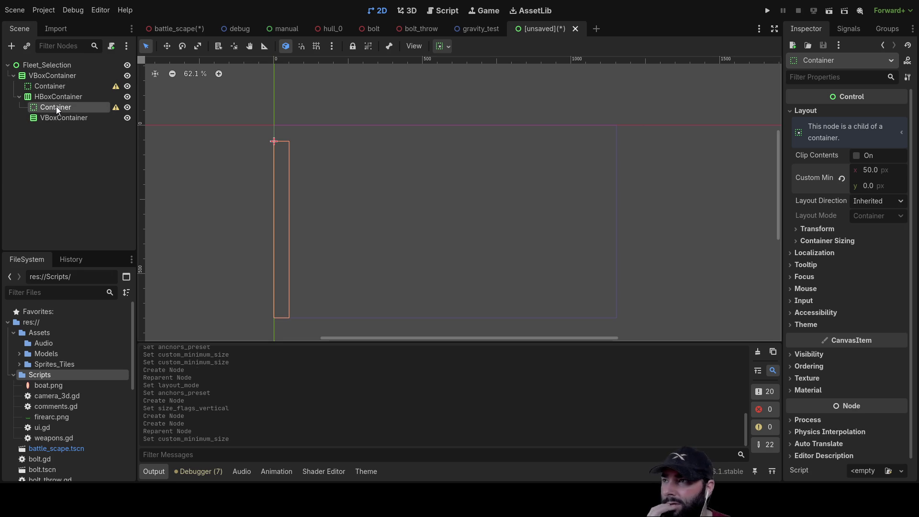
pyautogui.click(55, 97)
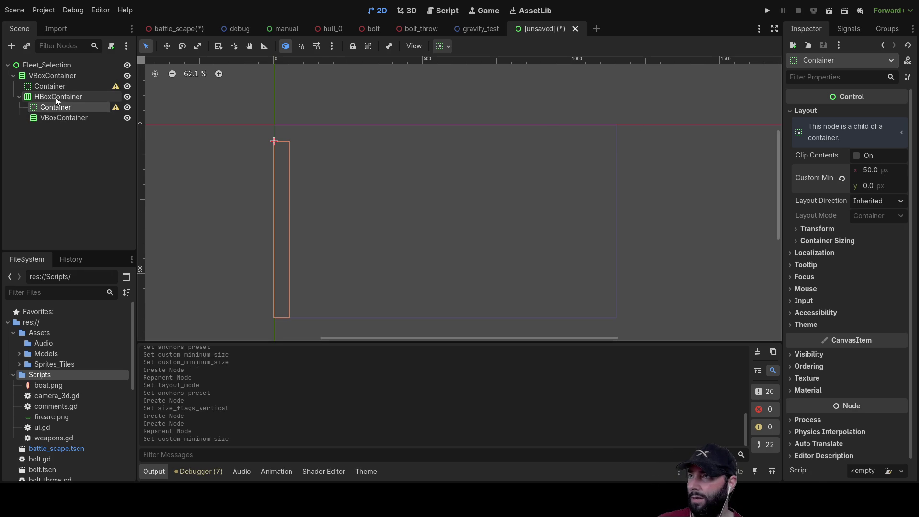
pyautogui.hotkey('ctrl', 'v')
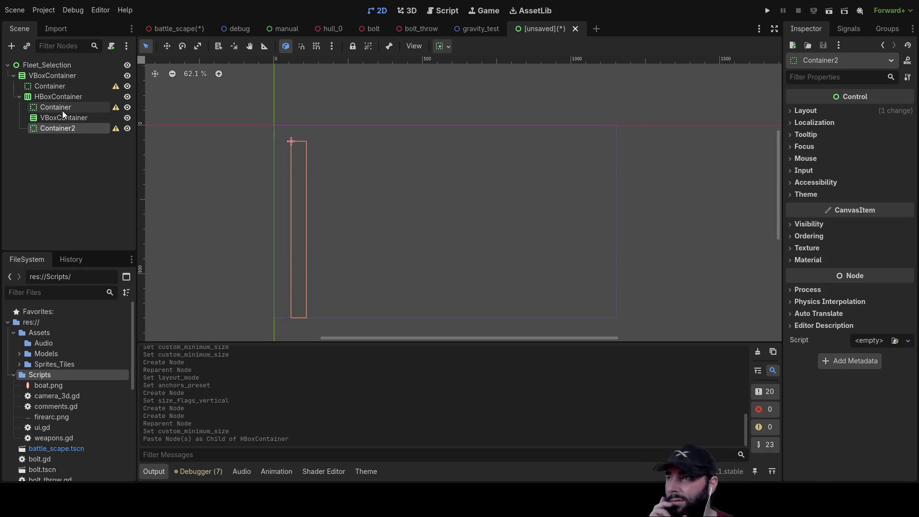
# - Paste a copy of the VBoxContainer into the HBoxContainer, placing VBoxContainer2 above Container2
pyautogui.click(58, 116)
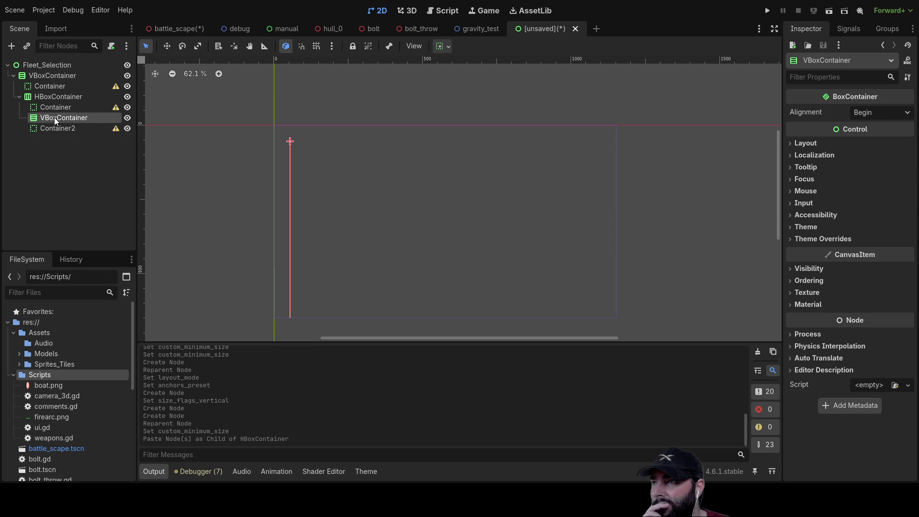
pyautogui.click(40, 98)
pyautogui.hotkey('ctrl', 'v')
pyautogui.moveTo(49, 137); pyautogui.dragTo(54, 124)
# - Turn on Horizontal Expand for both VBoxContainer and VBoxContainer2
pyautogui.click(61, 118)
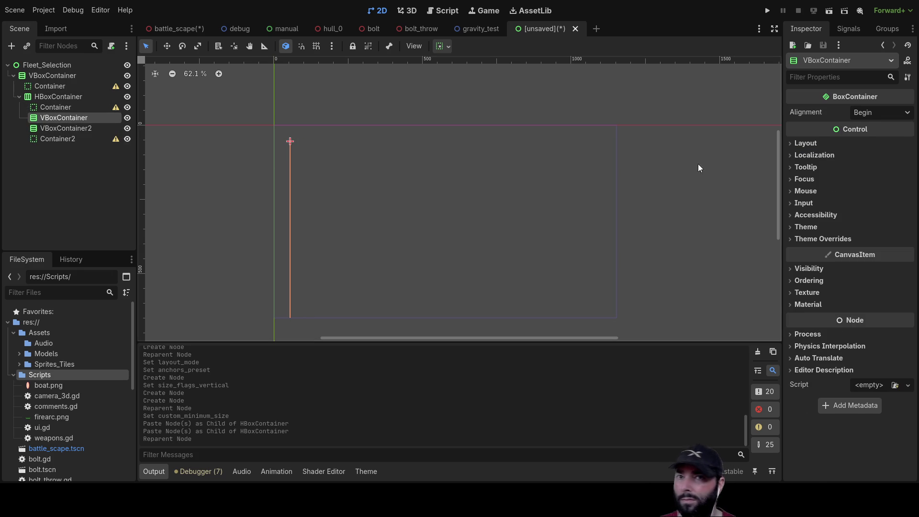
pyautogui.click(793, 142)
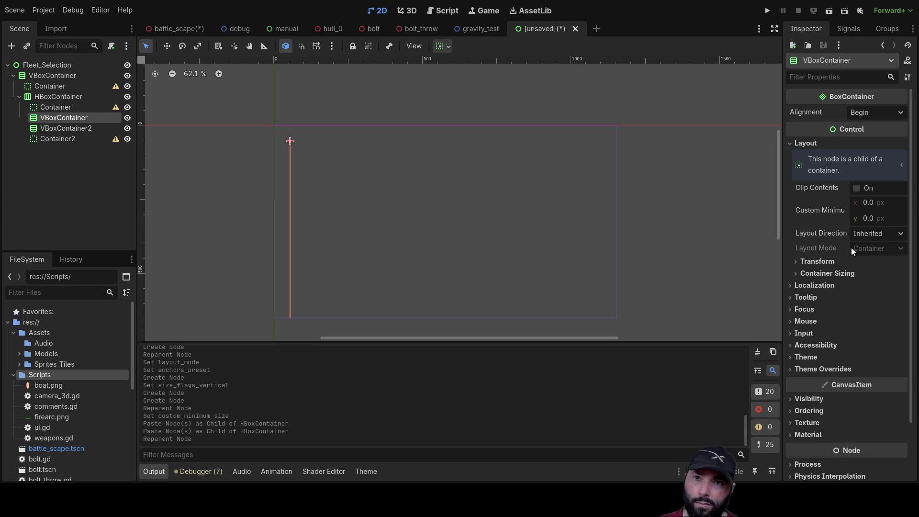
pyautogui.click(824, 273)
pyautogui.click(860, 302)
pyautogui.click(72, 128)
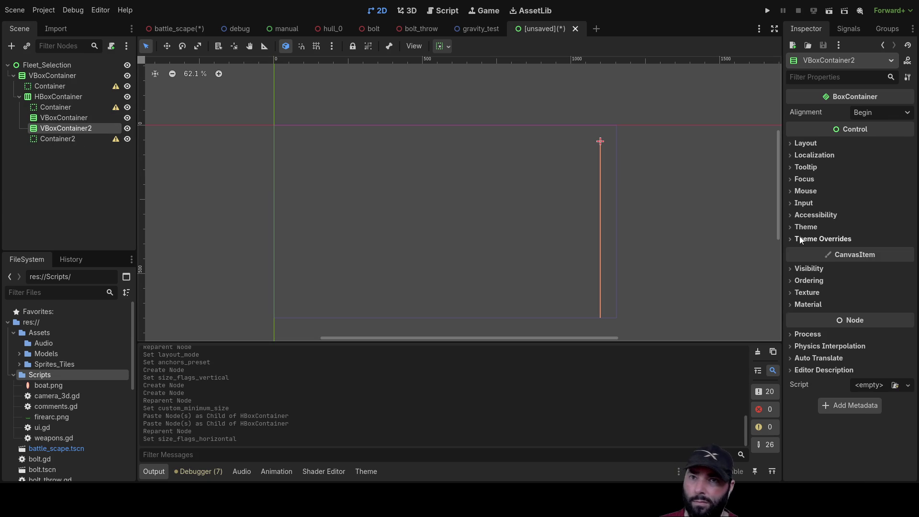
pyautogui.click(794, 142)
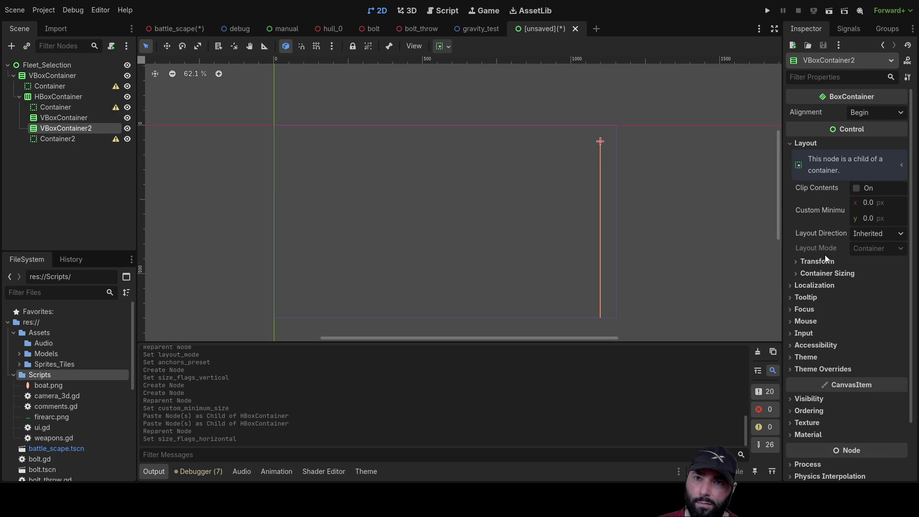
pyautogui.click(796, 272)
pyautogui.click(859, 302)
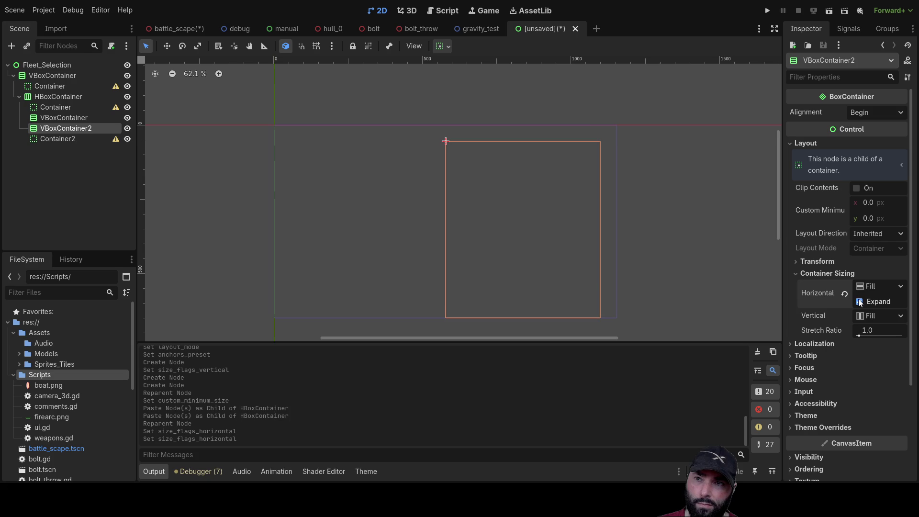
pyautogui.click(72, 121)
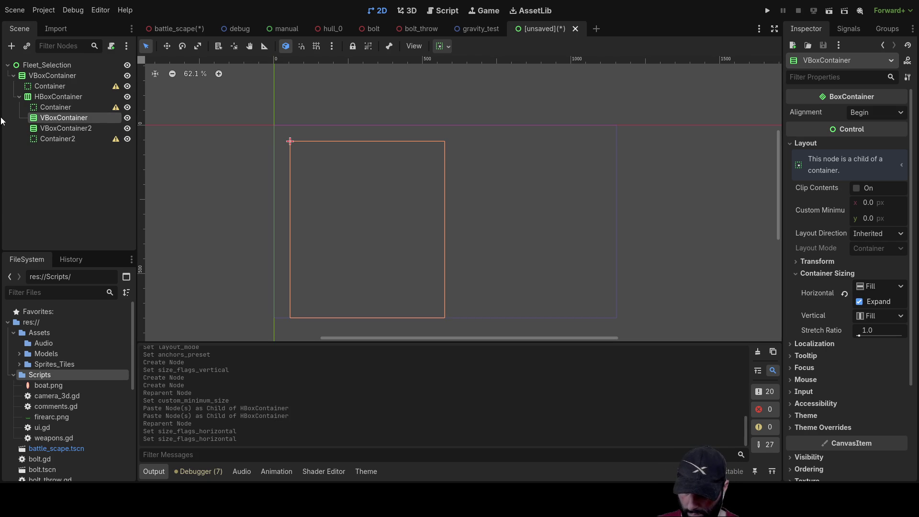
pyautogui.write('Player Fleet')
pyautogui.press('Return')
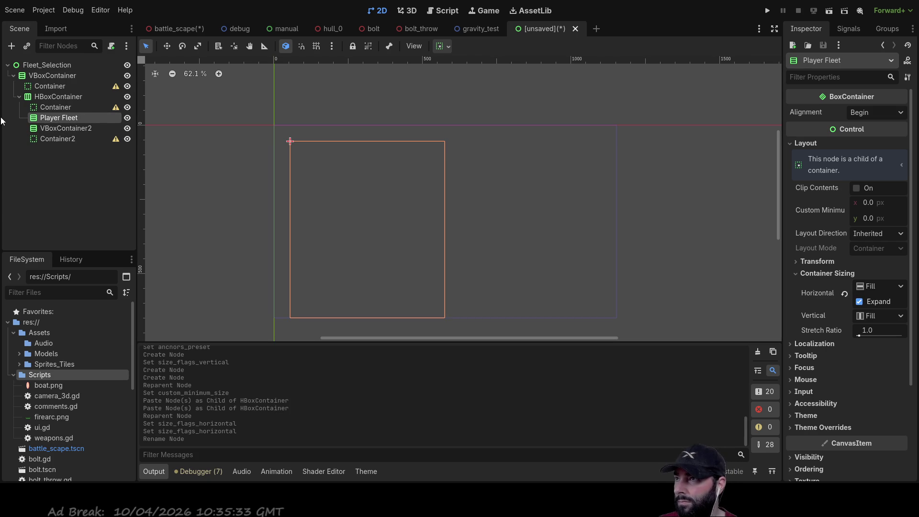
pyautogui.click(72, 128)
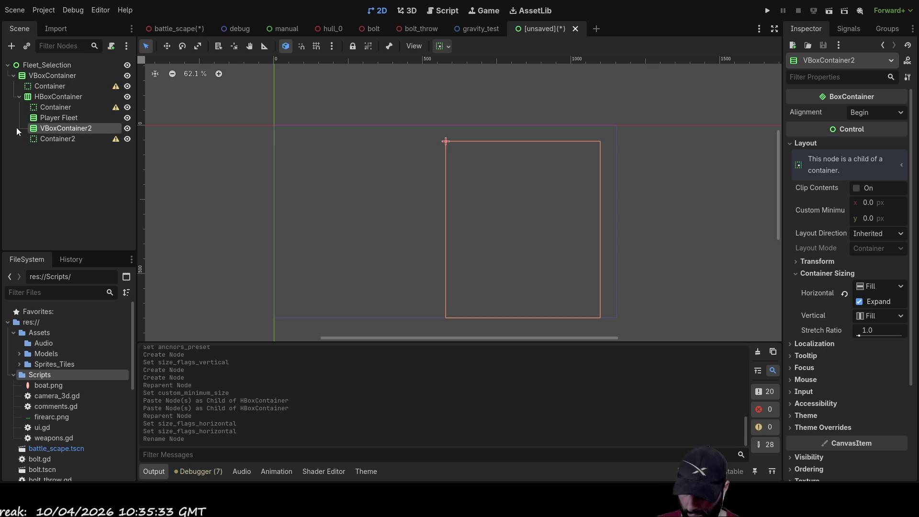
pyautogui.press('F2')
pyautogui.write('Ai Fleet')
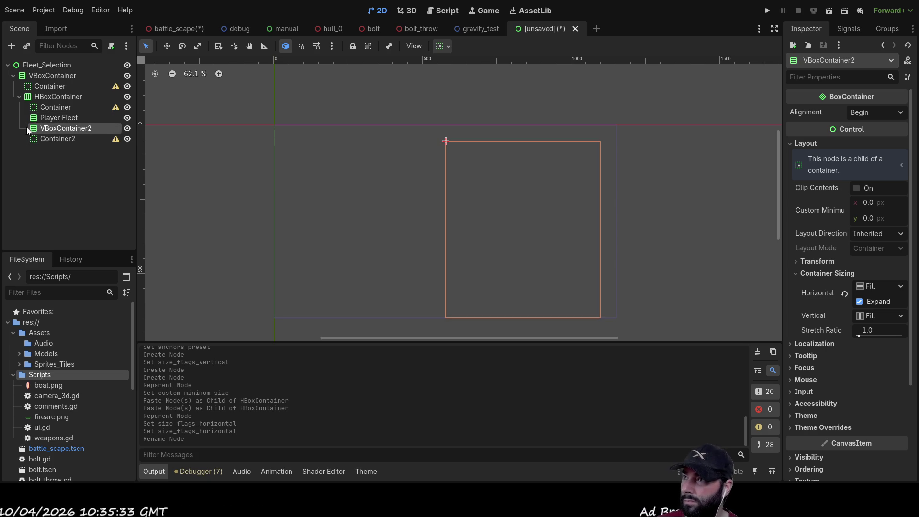
pyautogui.press('Return')
pyautogui.click(59, 120)
pyautogui.click(60, 127)
pyautogui.click(61, 117)
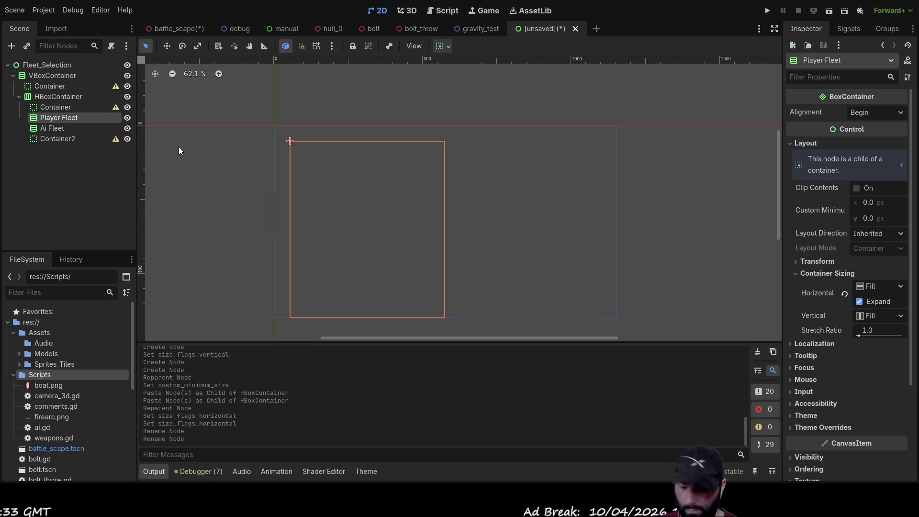
pyautogui.click(57, 128)
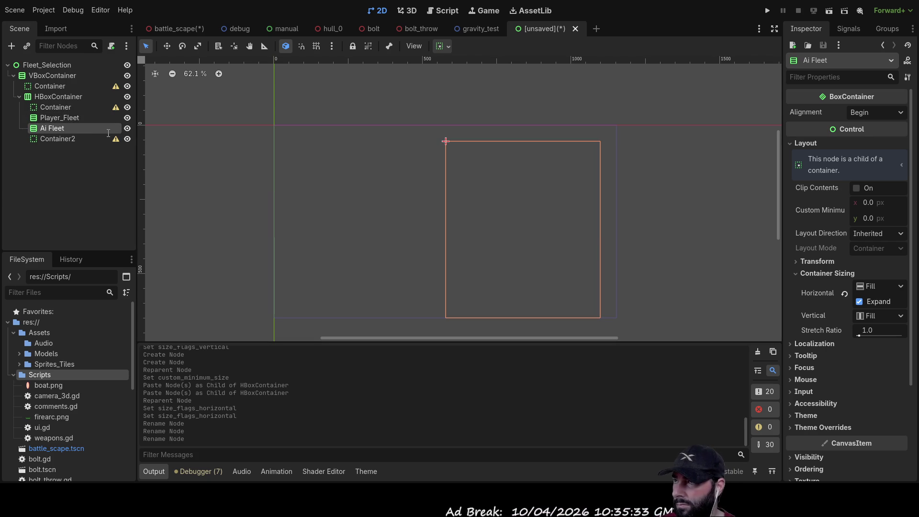
pyautogui.press('BackSpace')
pyautogui.write('_')
pyautogui.press('Return')
pyautogui.click(67, 118)
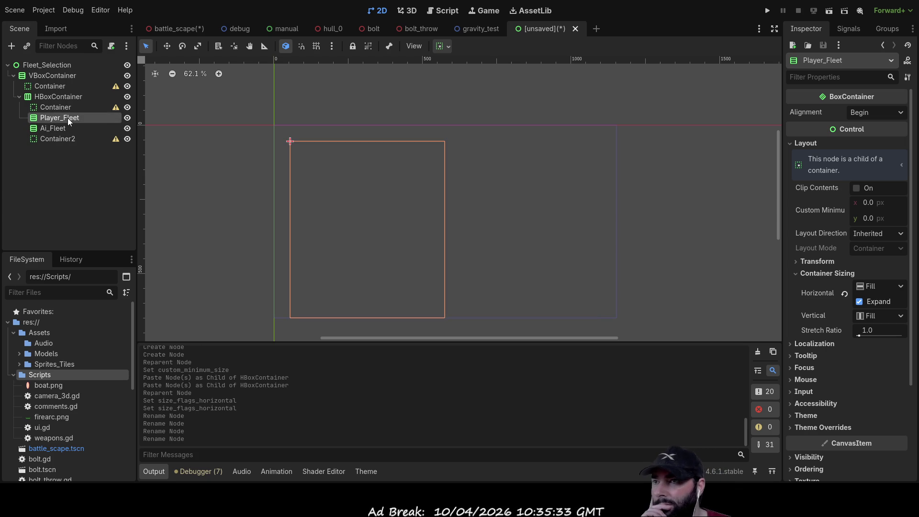
pyautogui.click(65, 132)
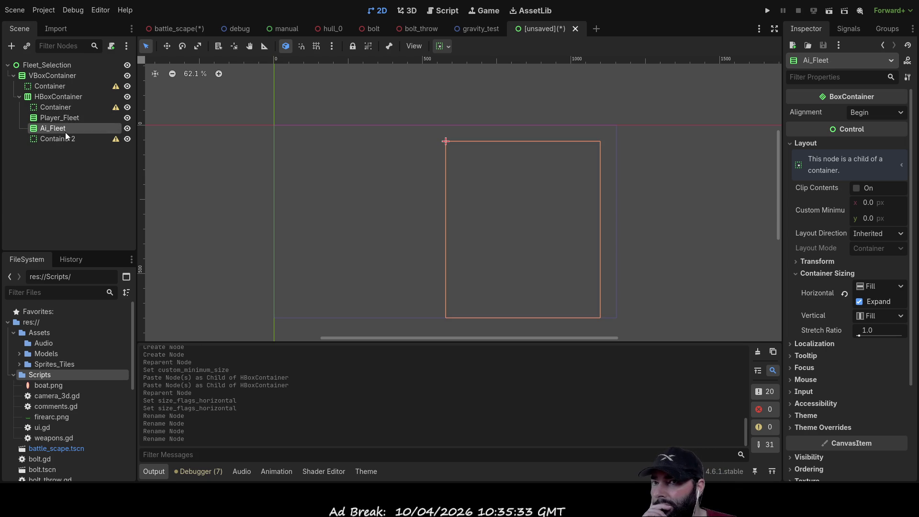
pyautogui.click(56, 139)
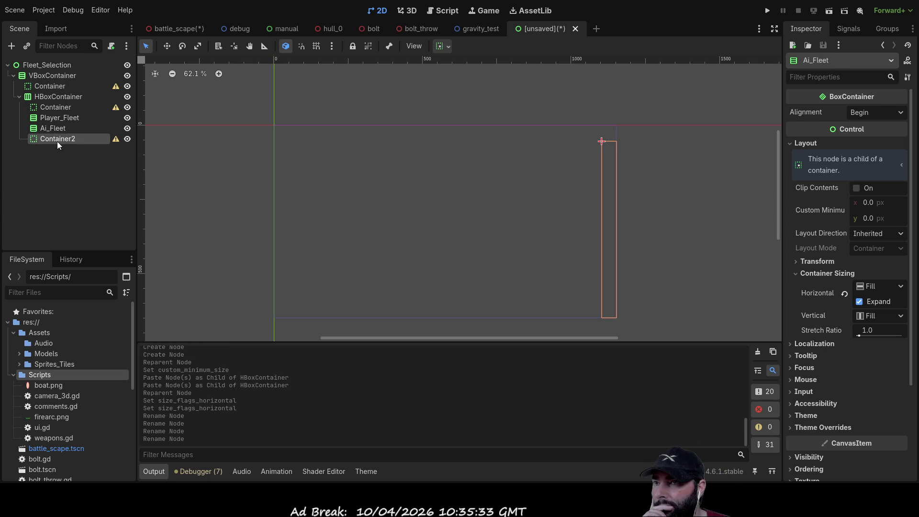
pyautogui.click(48, 98)
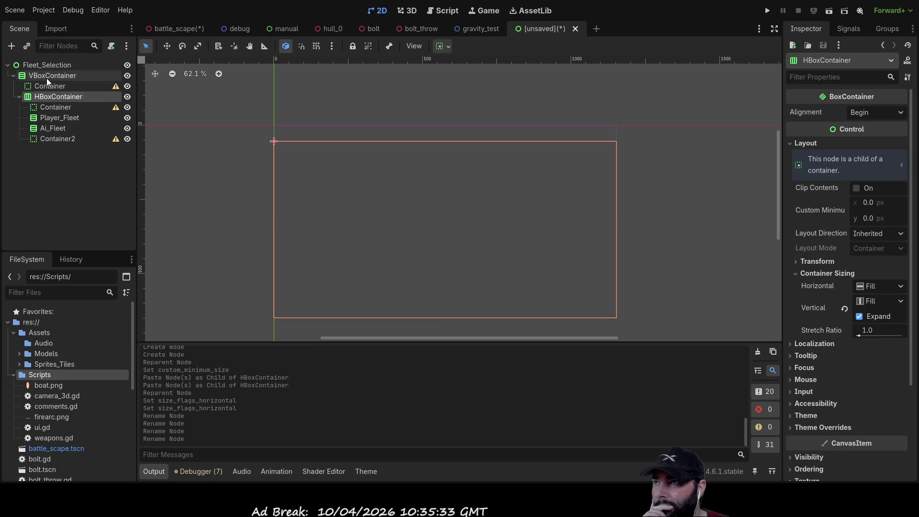
pyautogui.click(47, 77)
pyautogui.click(50, 88)
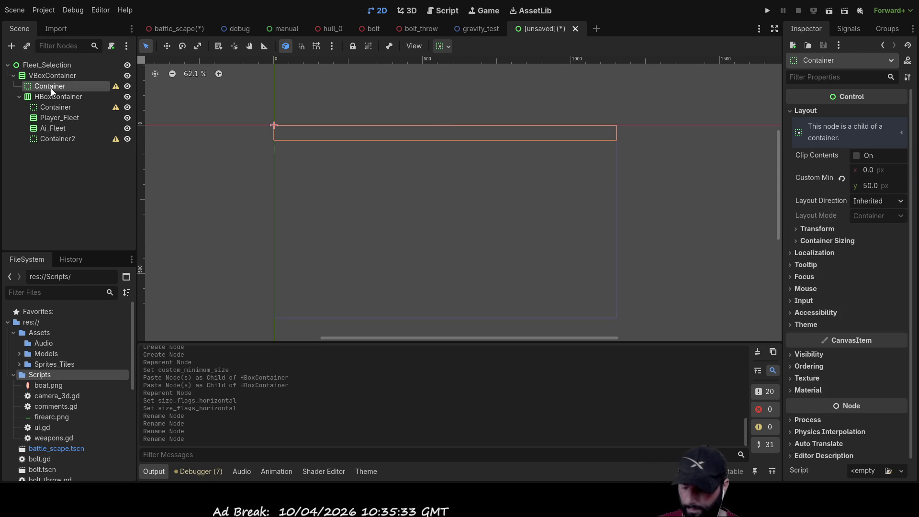
pyautogui.click(48, 76)
# - Paste a copy of Container2 under the VBoxContainer and compare the fleet columns
pyautogui.hotkey('ctrl', 'v')
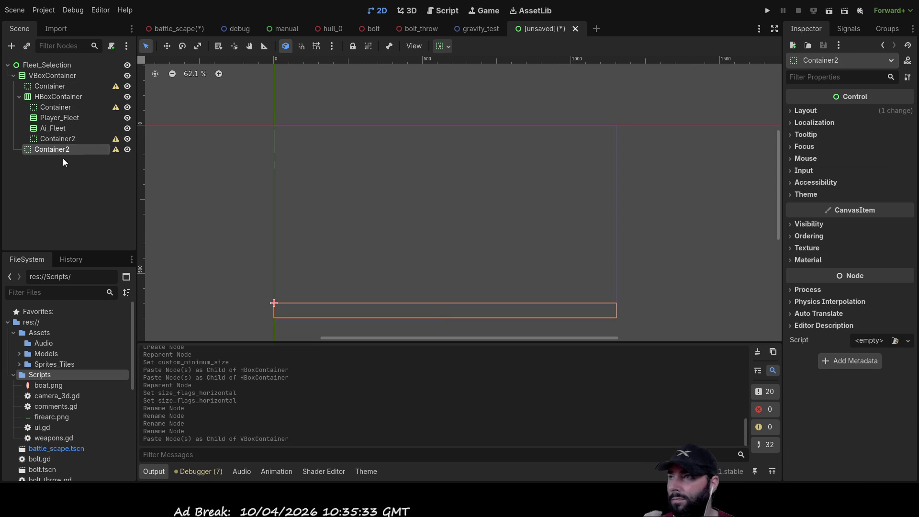
pyautogui.click(56, 98)
pyautogui.click(53, 119)
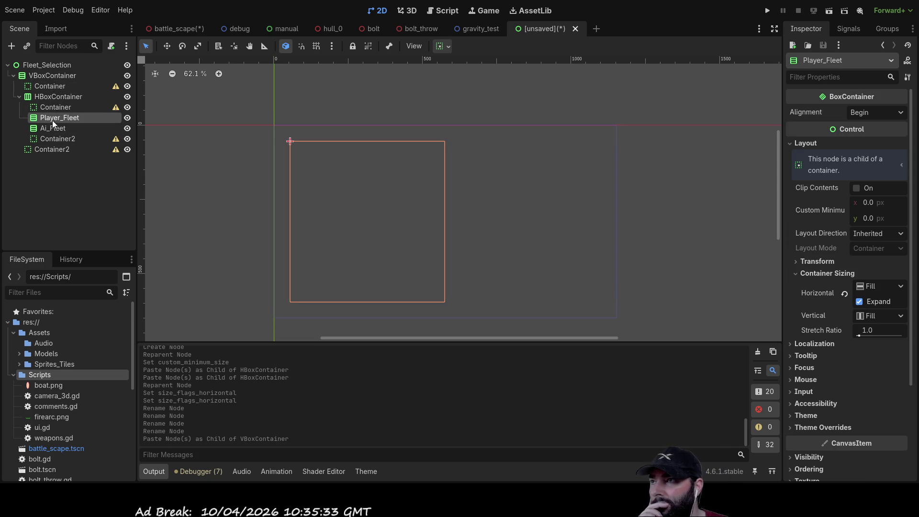
pyautogui.click(52, 128)
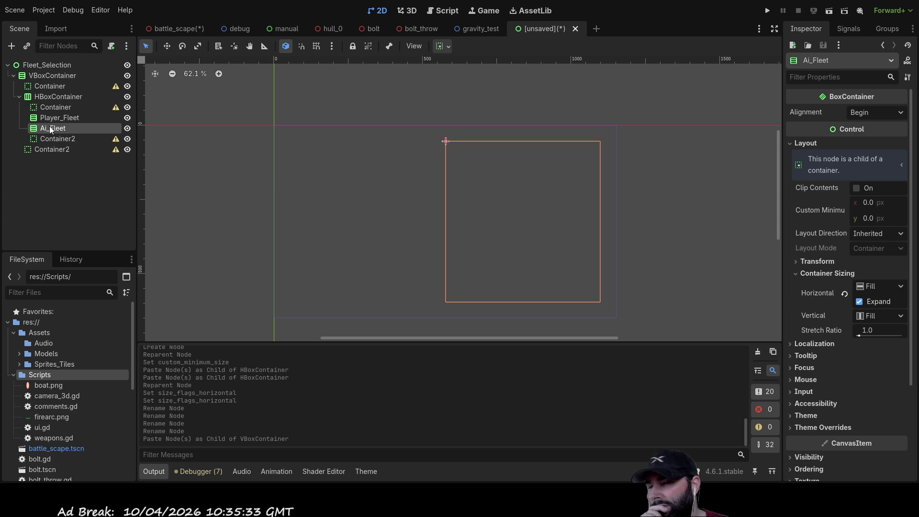
# - Add a FoldableContainer as the last child of the VBoxContainer
pyautogui.click(44, 77)
pyautogui.click(45, 86)
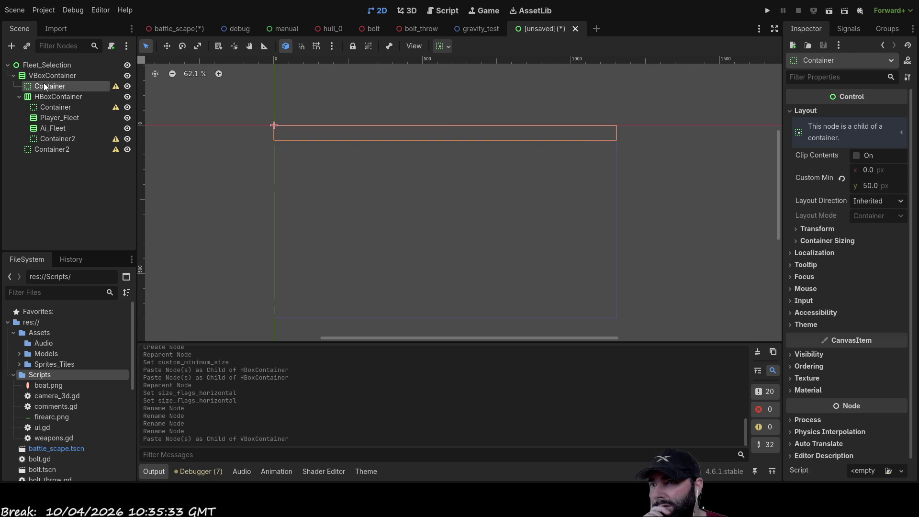
pyautogui.click(45, 75)
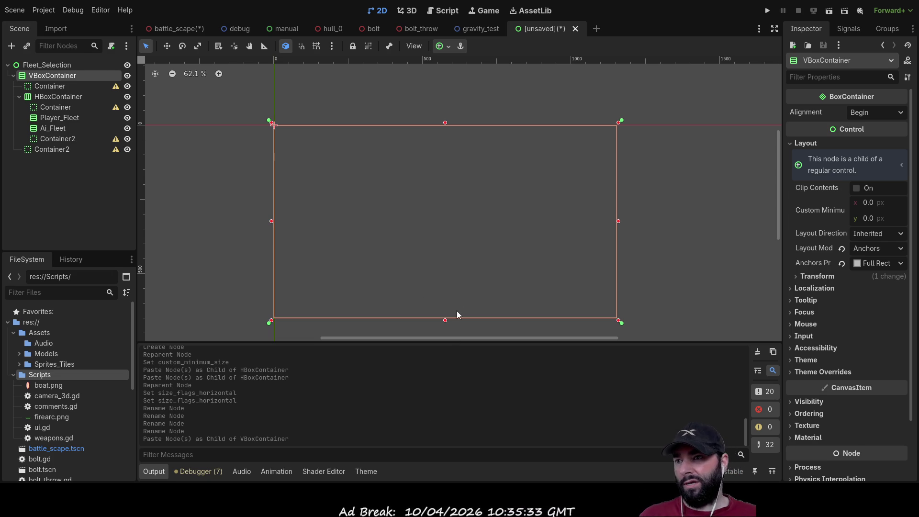
pyautogui.press('Return')
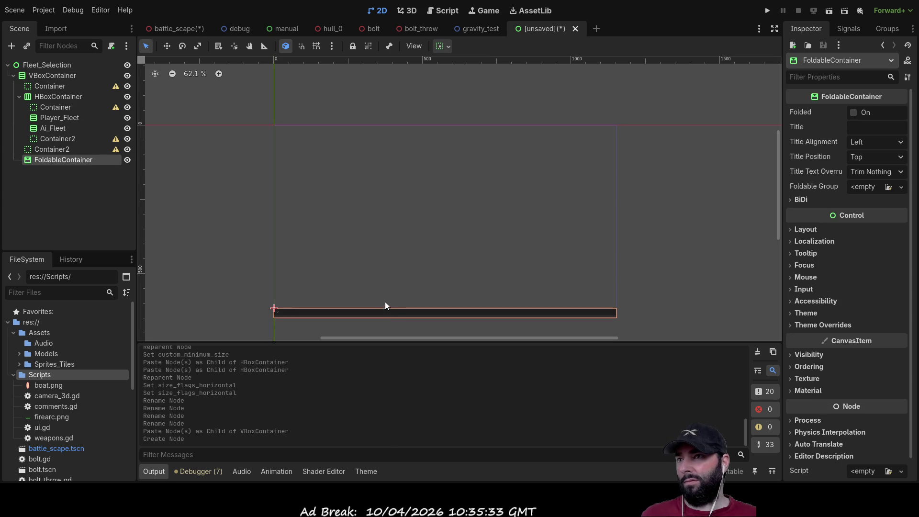
# - Move the FoldableContainer above HBoxContainer, set ItemList Max Columns to 6, and add a CheckButton
pyautogui.scroll(6, 407, 326)
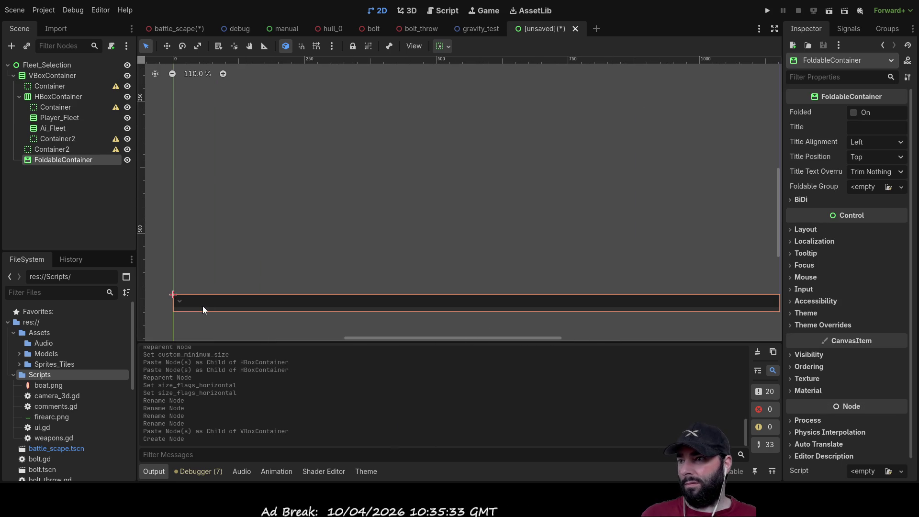
pyautogui.moveTo(50, 161); pyautogui.dragTo(52, 94)
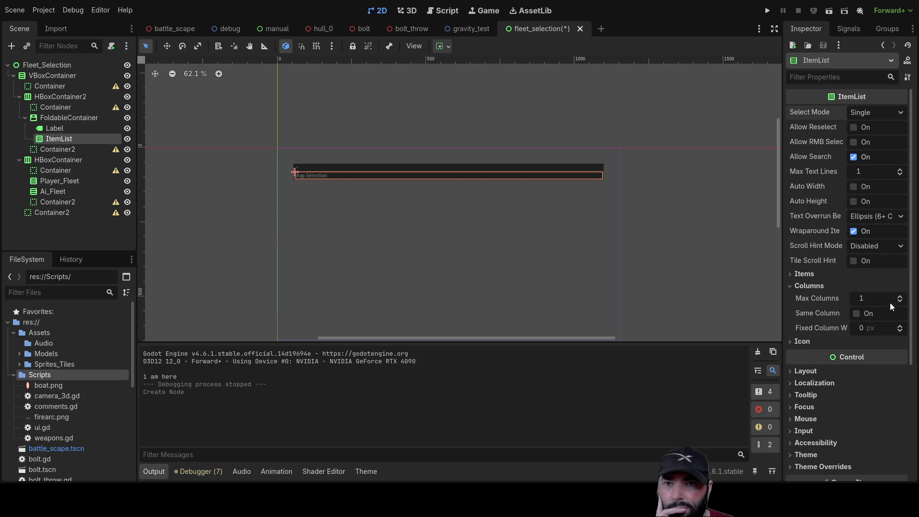
pyautogui.click(899, 296)
pyautogui.click(899, 297)
pyautogui.click(899, 298)
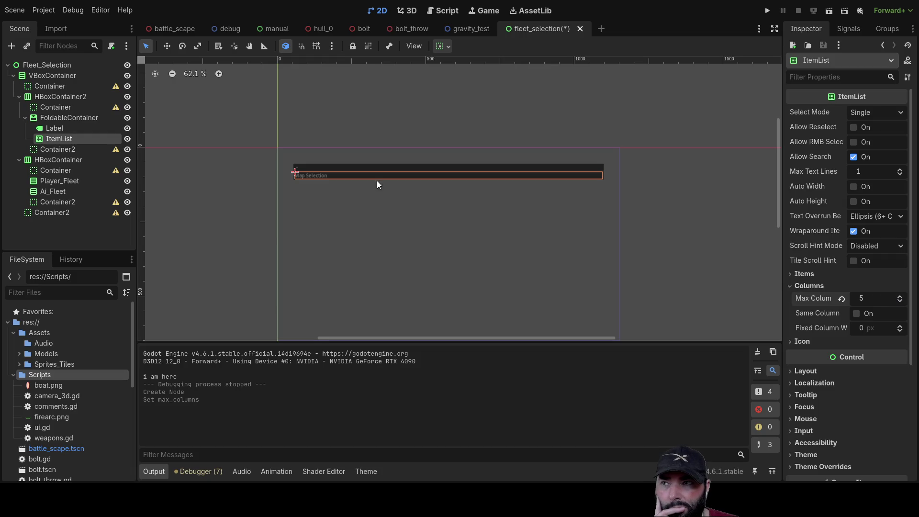
pyautogui.click(899, 295)
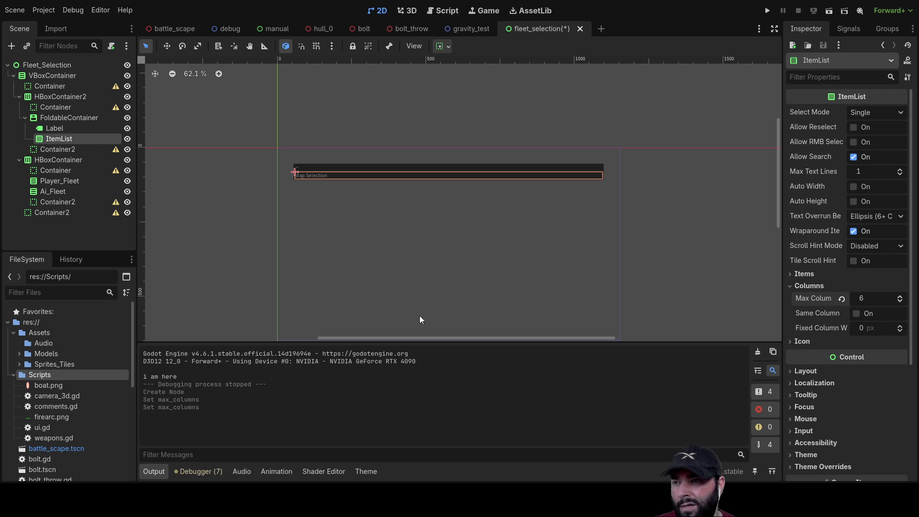
pyautogui.hotkey('ctrl', 'v')
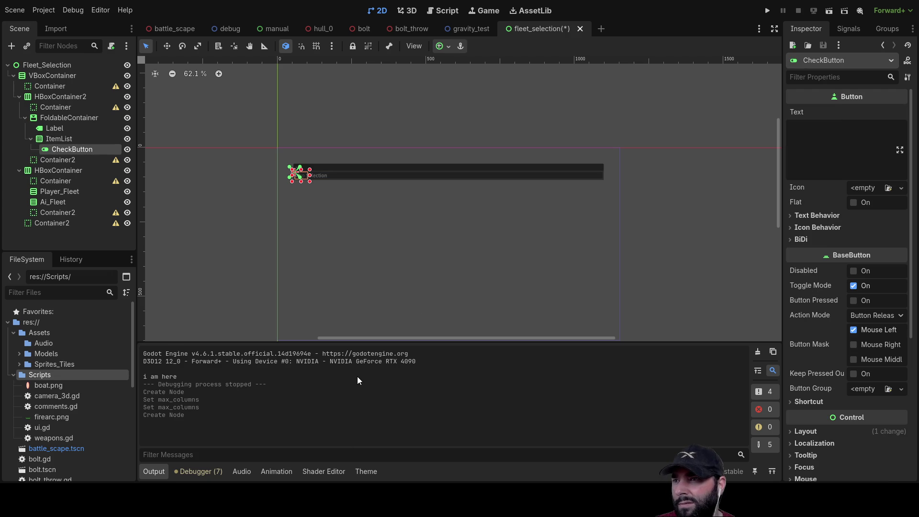
pyautogui.click(57, 140)
# - Paste copies of the CheckButton and move the nested ones directly under ItemList
pyautogui.click(62, 150)
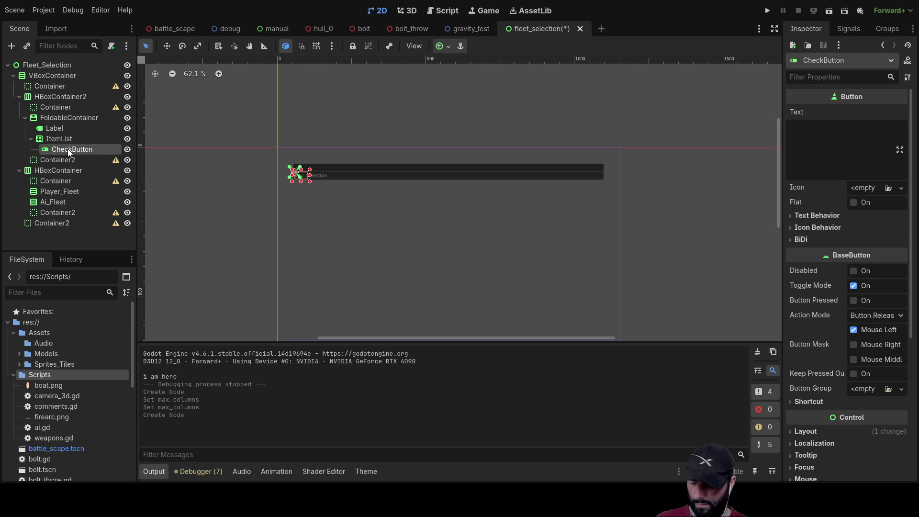
pyautogui.click(60, 139)
pyautogui.hotkey('ctrl', 'v')
pyautogui.hotkey('ctrl', 'v')
pyautogui.hotkey('ctrl', 'v')
pyautogui.hotkey('ctrl', 'v')
pyautogui.hotkey('ctrl', 'v')
pyautogui.moveTo(57, 170); pyautogui.dragTo(58, 140)
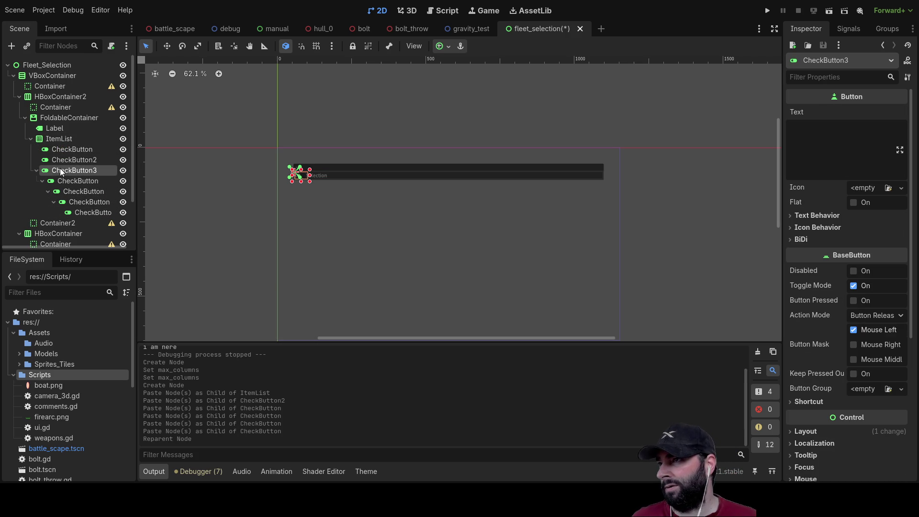
pyautogui.moveTo(58, 180)
pyautogui.mouseDown()
pyautogui.moveTo(56, 139)
pyautogui.moveTo(56, 190)
pyautogui.moveTo(52, 138)
pyautogui.mouseUp()
pyautogui.click(61, 201)
pyautogui.moveTo(60, 138); pyautogui.dragTo(61, 138)
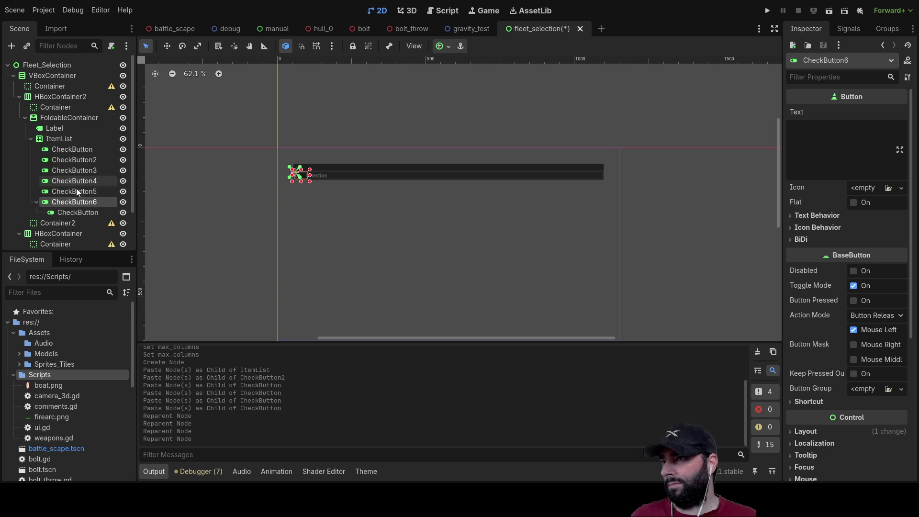
pyautogui.moveTo(68, 213); pyautogui.dragTo(57, 139)
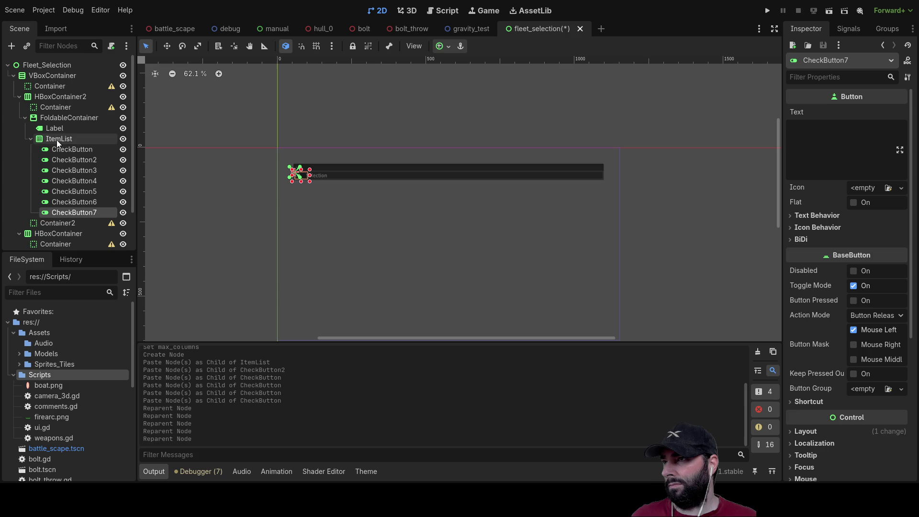
# - Select all seven CheckButtons under ItemList and delete them
pyautogui.click(56, 139)
pyautogui.click(64, 149)
pyautogui.scroll(7, 314, 180)
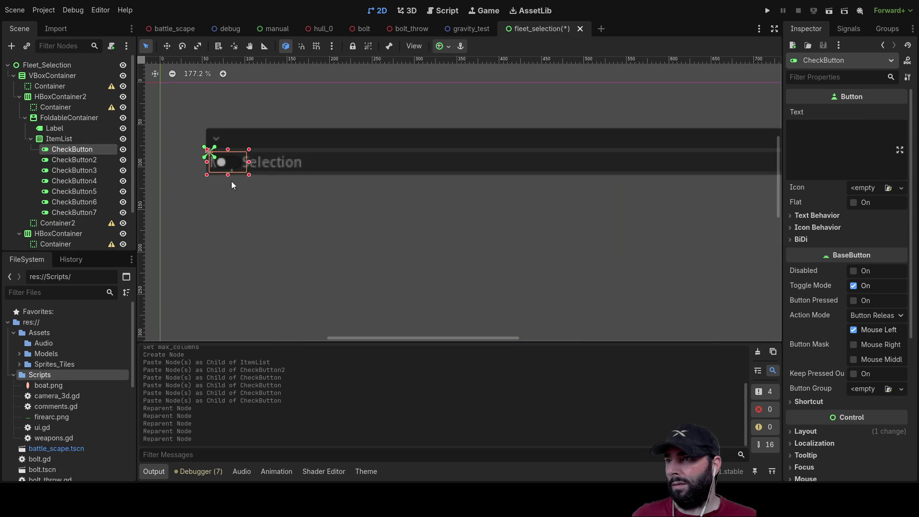
pyautogui.click(62, 163)
pyautogui.click(65, 222)
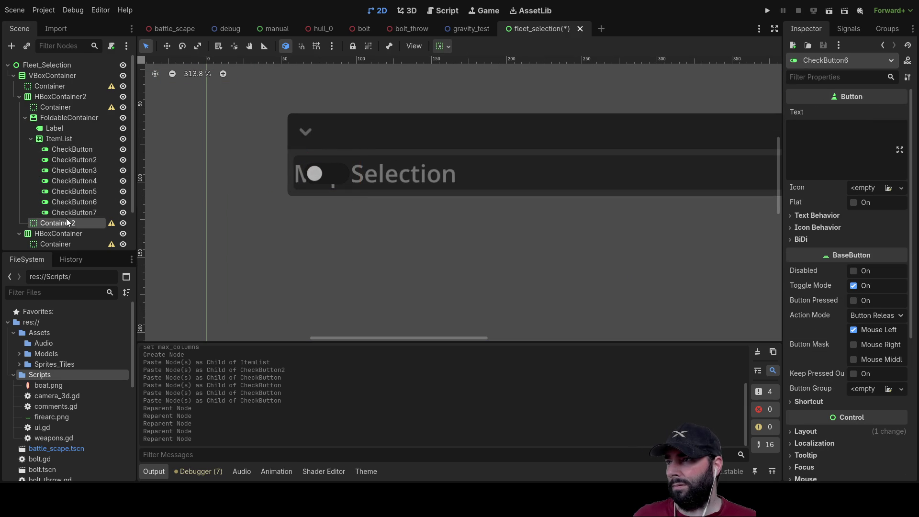
pyautogui.click(65, 213)
pyautogui.click(68, 150)
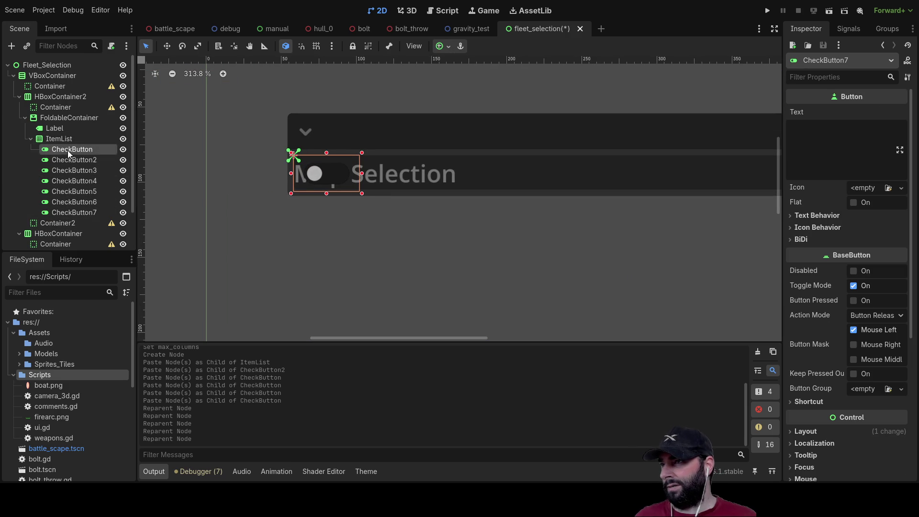
pyautogui.keyDown('shift'); pyautogui.click(71, 213); pyautogui.keyUp('shift')
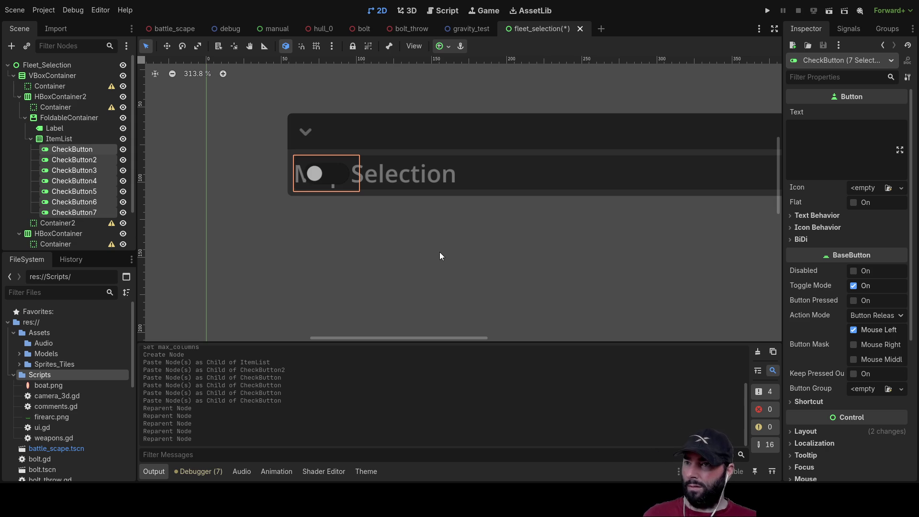
pyautogui.press('Delete')
# - Add a Button child to the ItemList
pyautogui.click(56, 139)
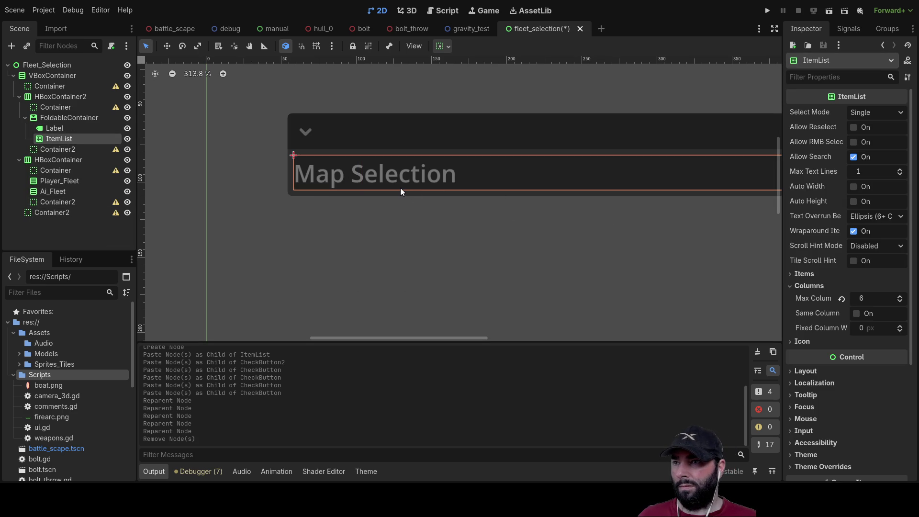
pyautogui.hotkey('ctrl', 'a')
pyautogui.press('Return')
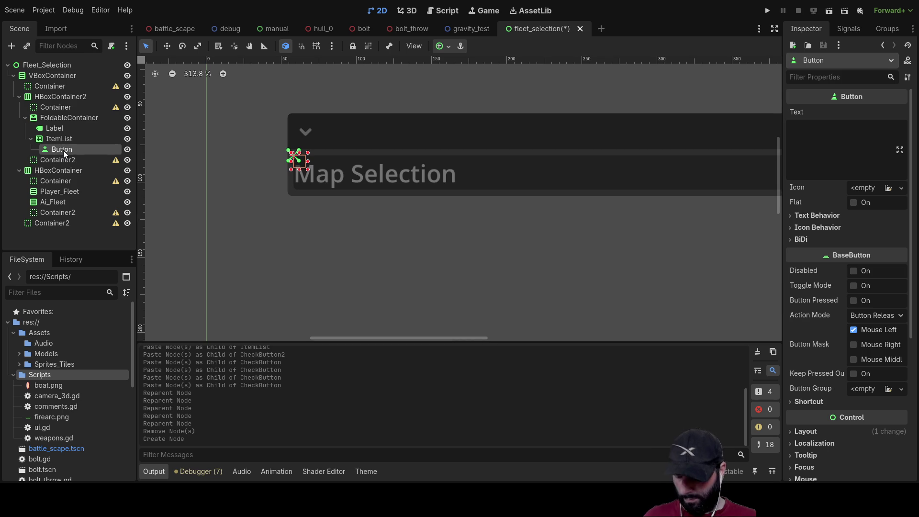
# - Paste four Button copies under ItemList, creating Button2 through Button5
pyautogui.click(53, 130)
pyautogui.click(55, 139)
pyautogui.hotkey('ctrl', 'v')
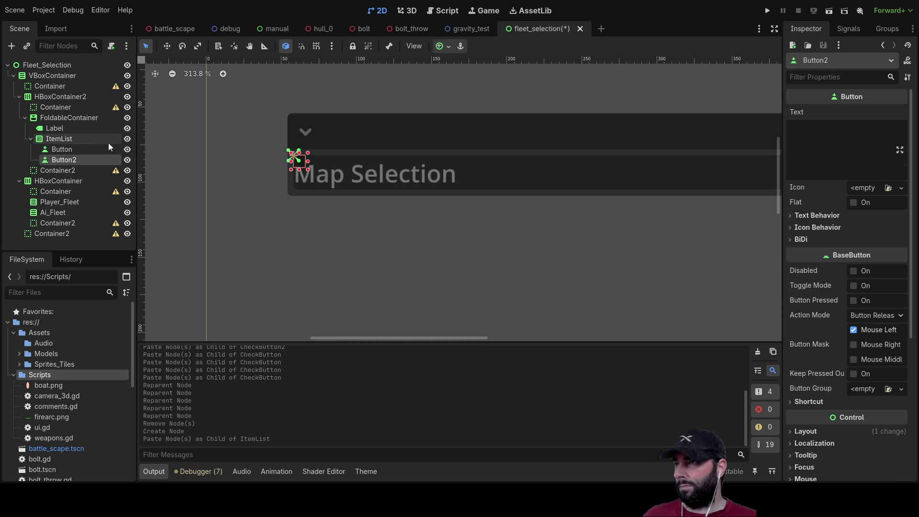
pyautogui.click(67, 140)
pyautogui.hotkey('ctrl', 'v')
pyautogui.click(57, 139)
pyautogui.hotkey('ctrl', 'v')
pyautogui.click(58, 138)
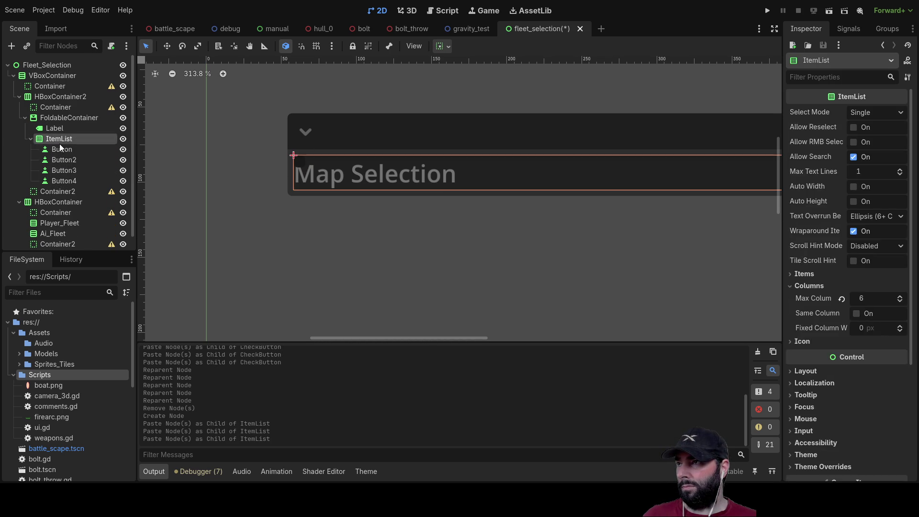
pyautogui.hotkey('ctrl', 'v')
pyautogui.click(59, 138)
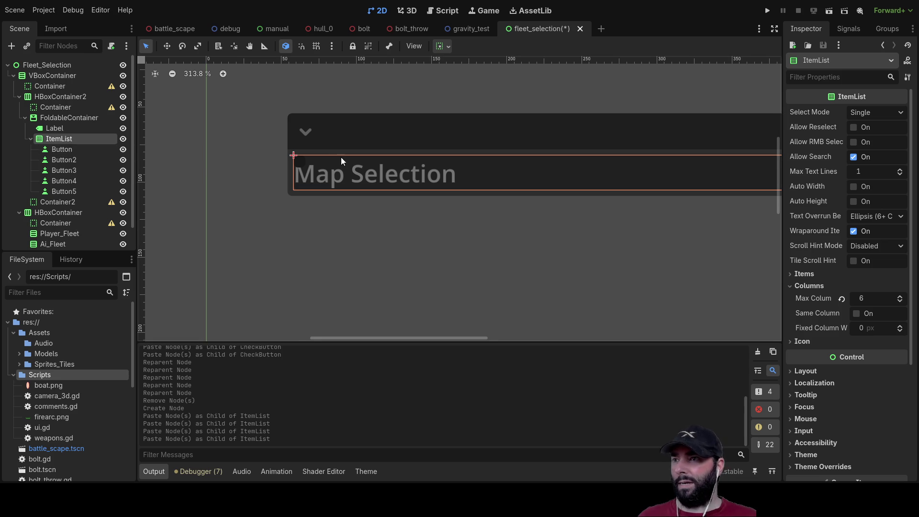
pyautogui.scroll(-10, 340, 156)
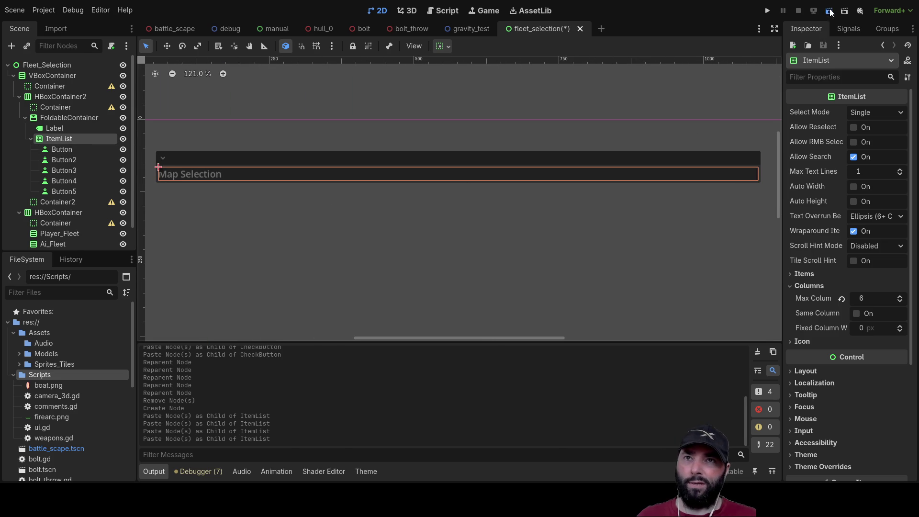
pyautogui.click(829, 11)
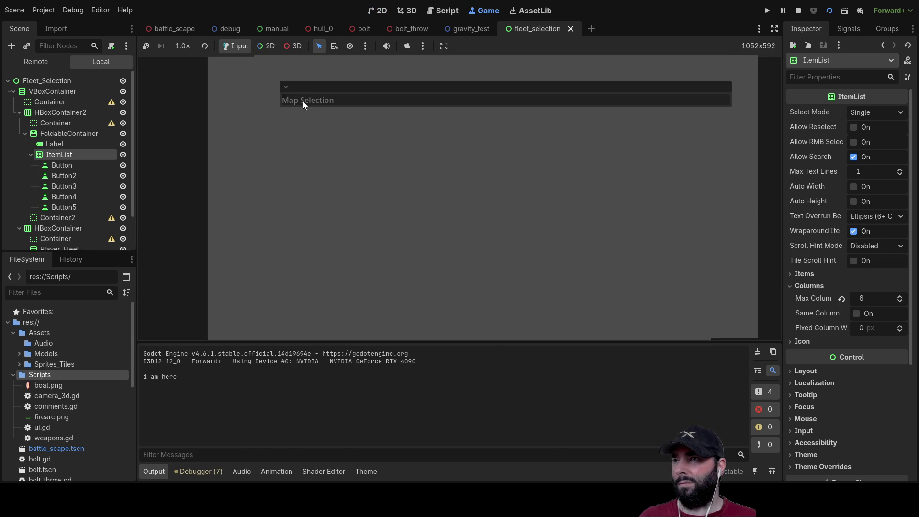
pyautogui.click(303, 87)
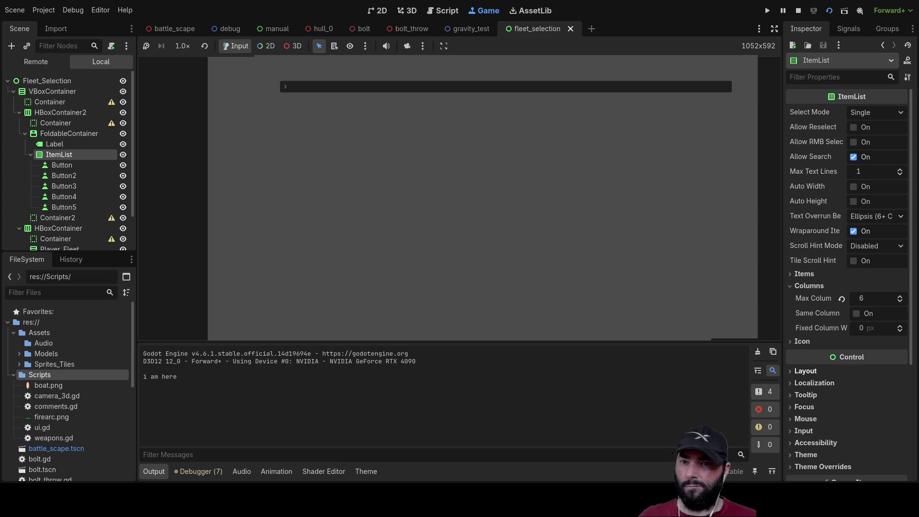
pyautogui.click(789, 418)
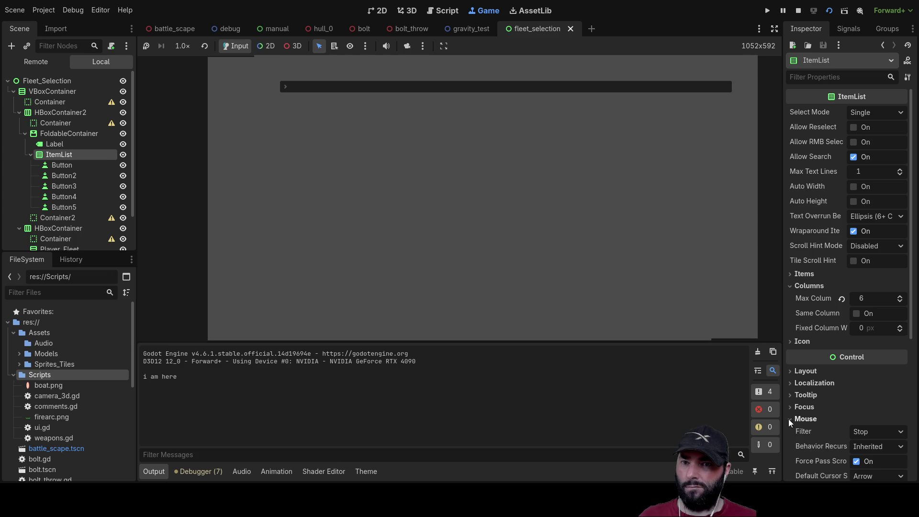
pyautogui.scroll(-5, 814, 426)
pyautogui.scroll(1, 832, 395)
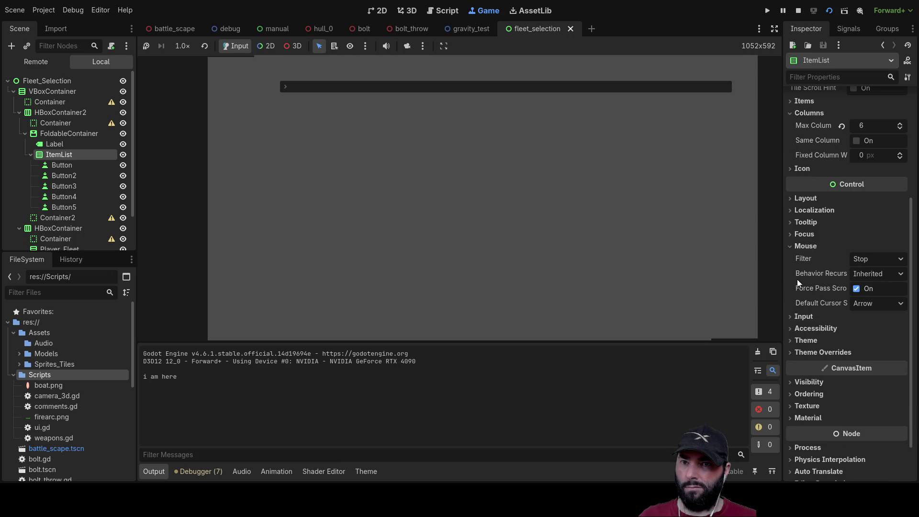
pyautogui.click(791, 244)
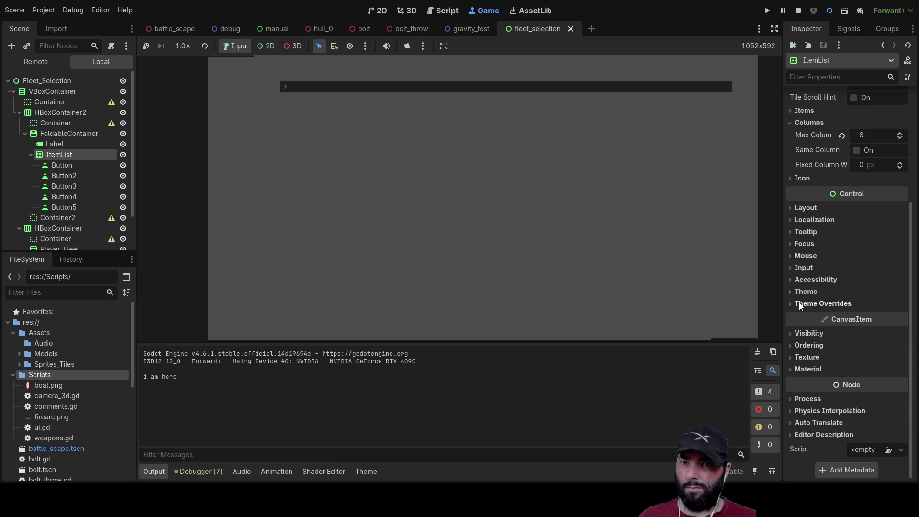
pyautogui.click(790, 208)
pyautogui.click(790, 208)
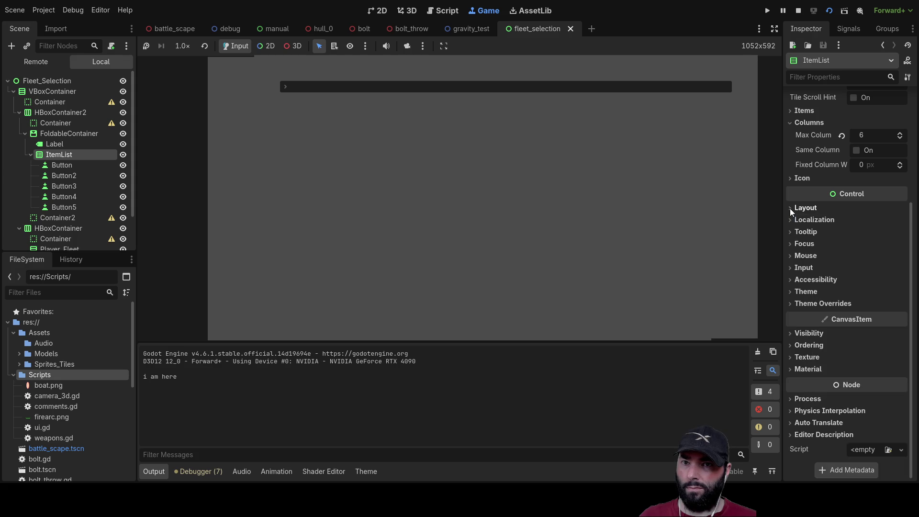
pyautogui.scroll(3, 828, 279)
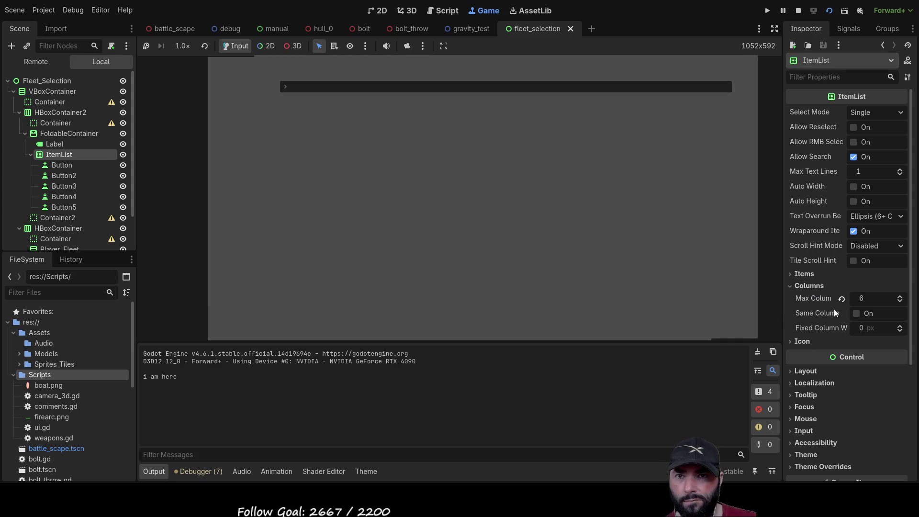
pyautogui.click(791, 341)
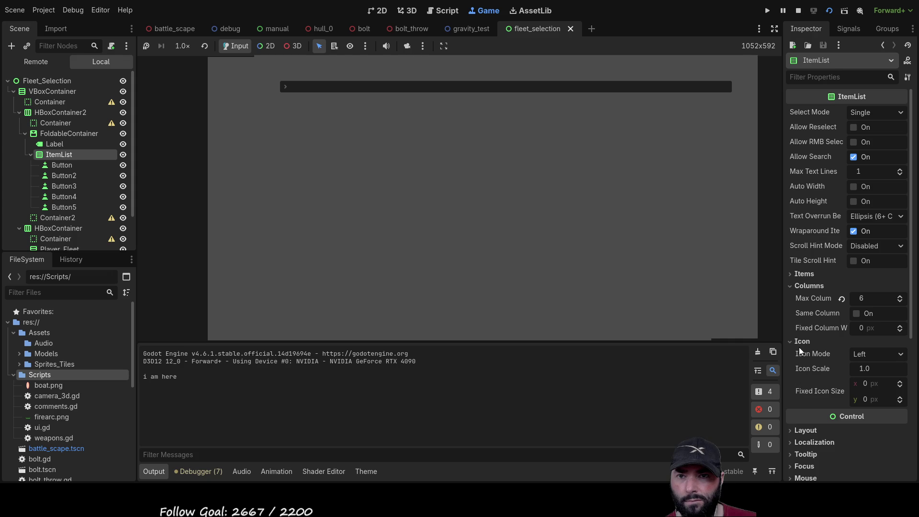
pyautogui.click(791, 340)
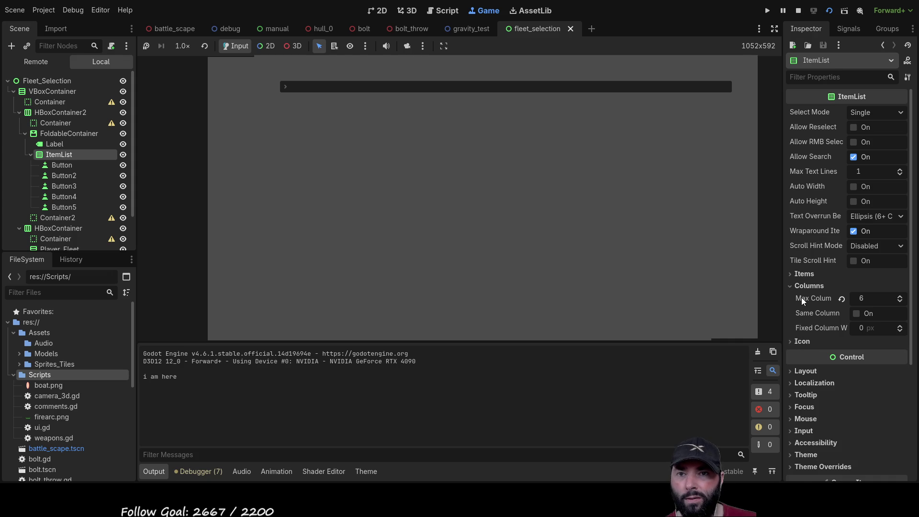
pyautogui.scroll(-3, 801, 297)
pyautogui.click(789, 244)
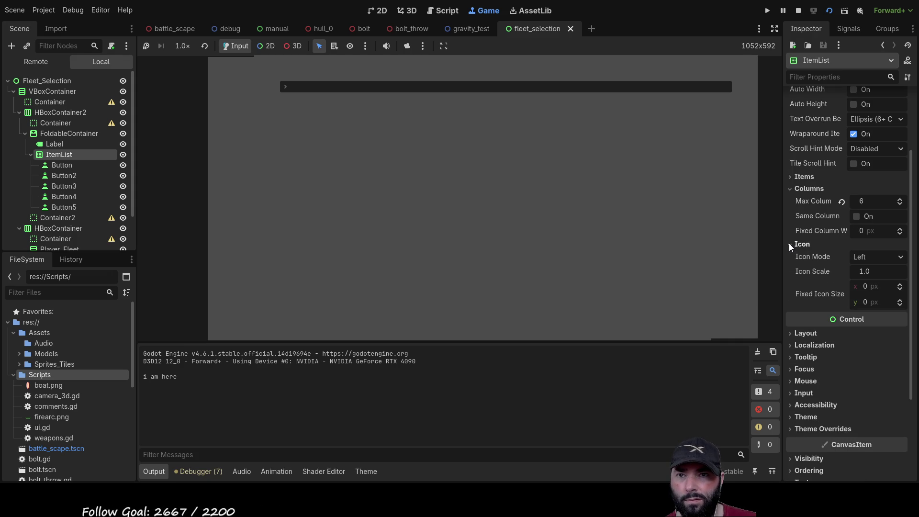
pyautogui.click(788, 244)
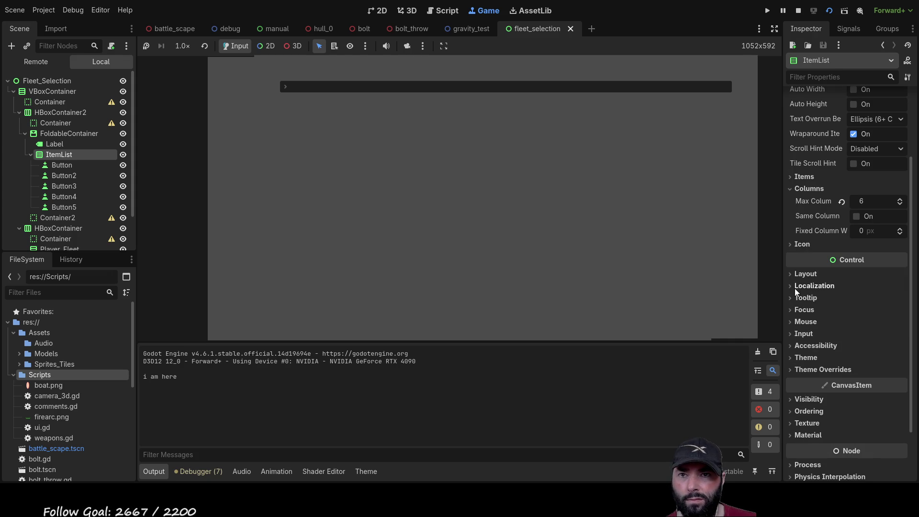
pyautogui.click(794, 273)
pyautogui.click(793, 272)
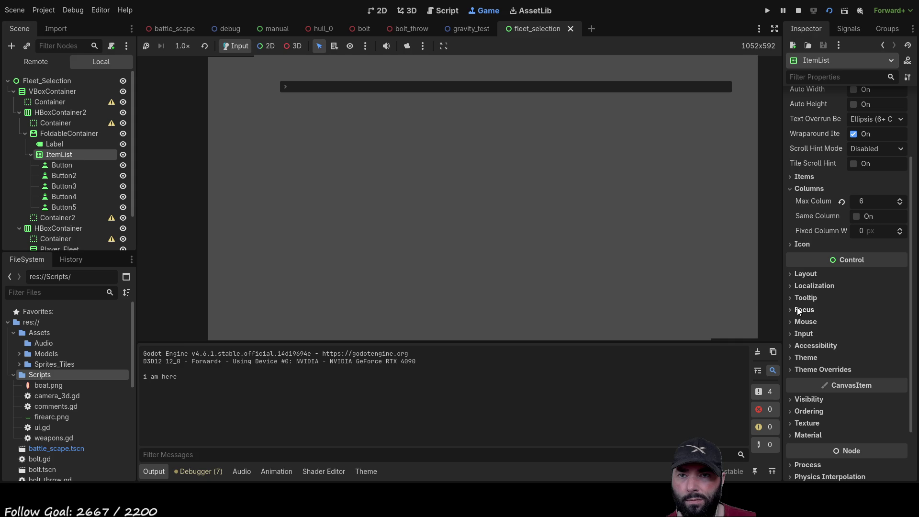
pyautogui.click(791, 322)
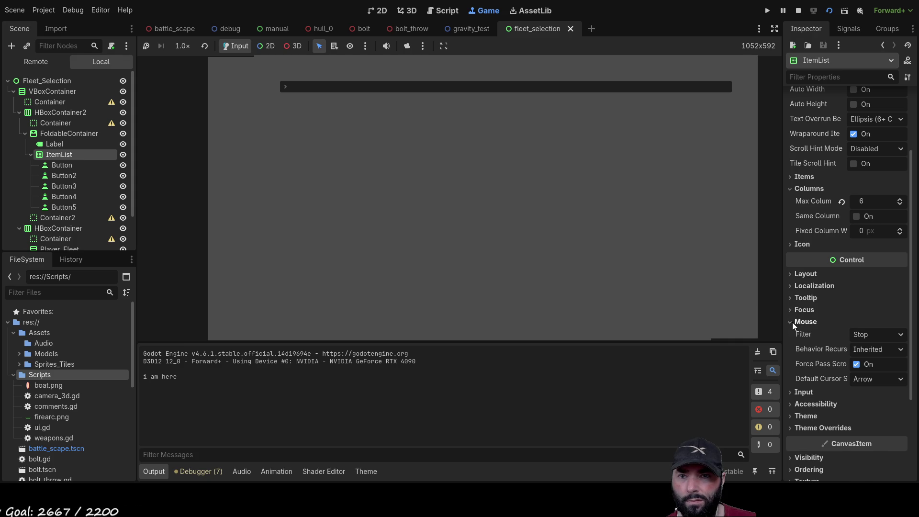
pyautogui.click(791, 322)
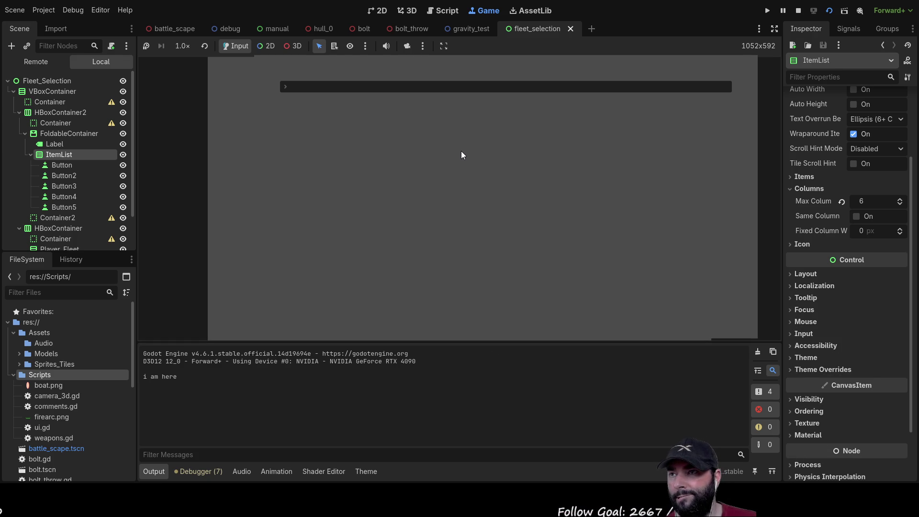
pyautogui.click(61, 165)
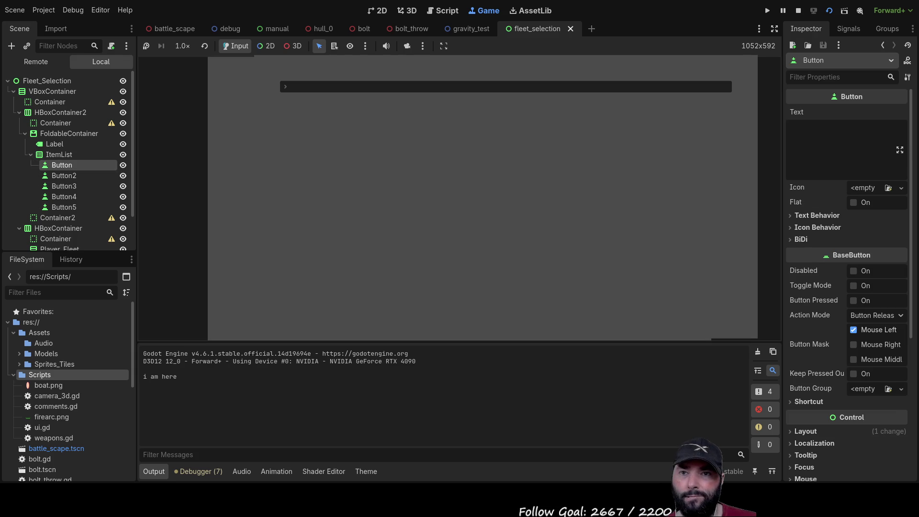
# - Give the first Button under ItemList Anchors layout with the Full Rect preset
pyautogui.scroll(-5, 847, 287)
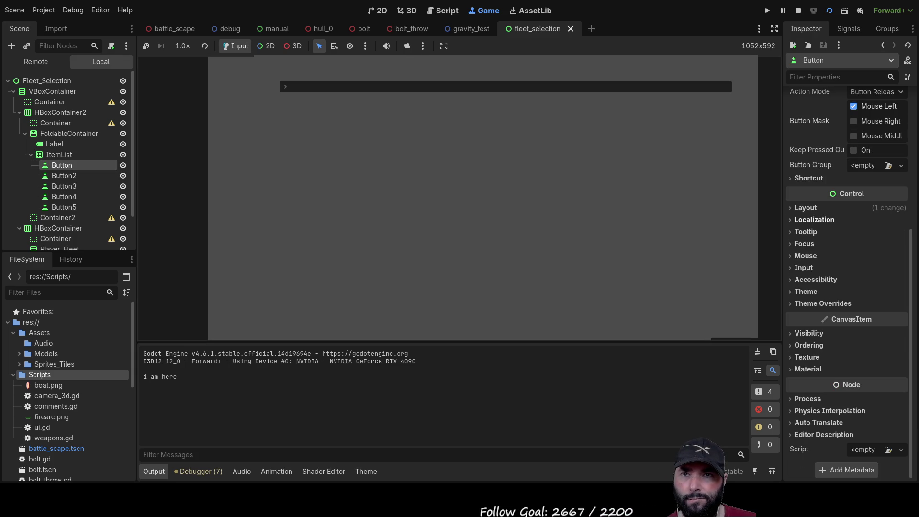
pyautogui.click(805, 207)
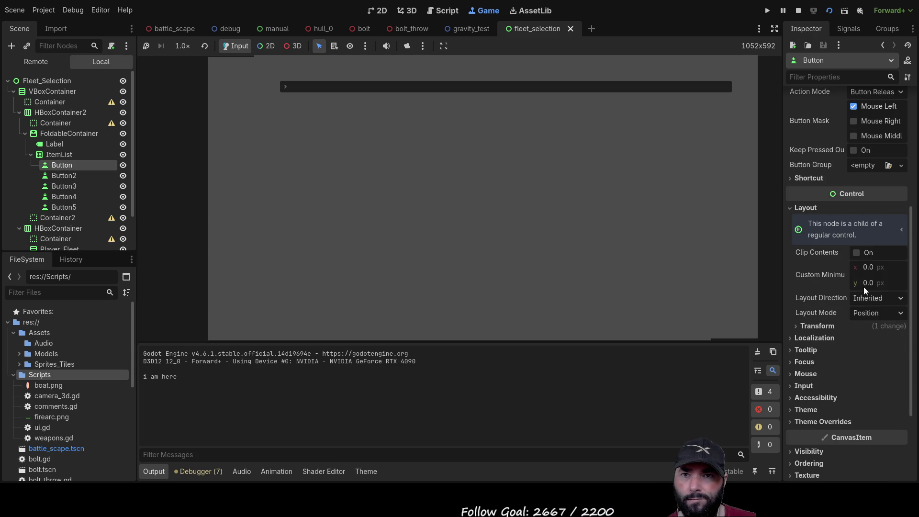
pyautogui.click(872, 312)
pyautogui.click(872, 336)
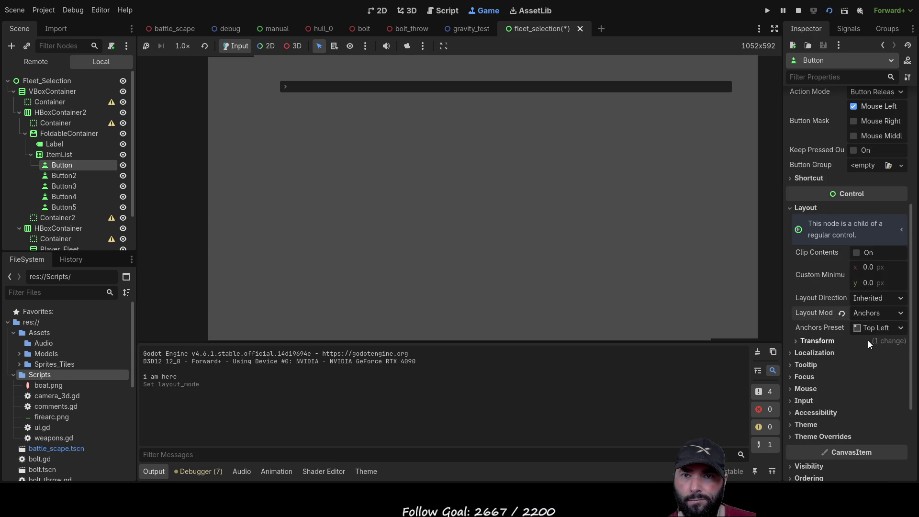
pyautogui.click(871, 328)
pyautogui.click(866, 296)
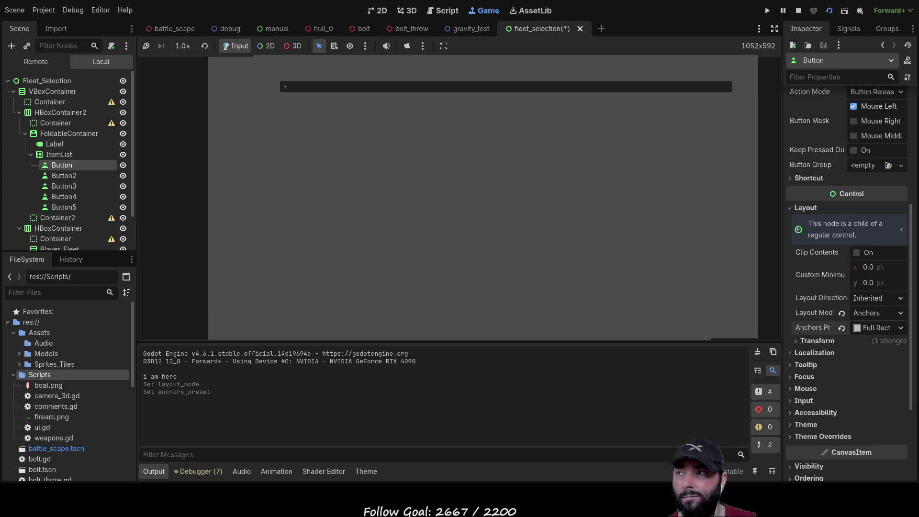
pyautogui.click(64, 175)
# - Unfold Map Selection in the running game, then stop it and return to the 2D view
pyautogui.click(61, 164)
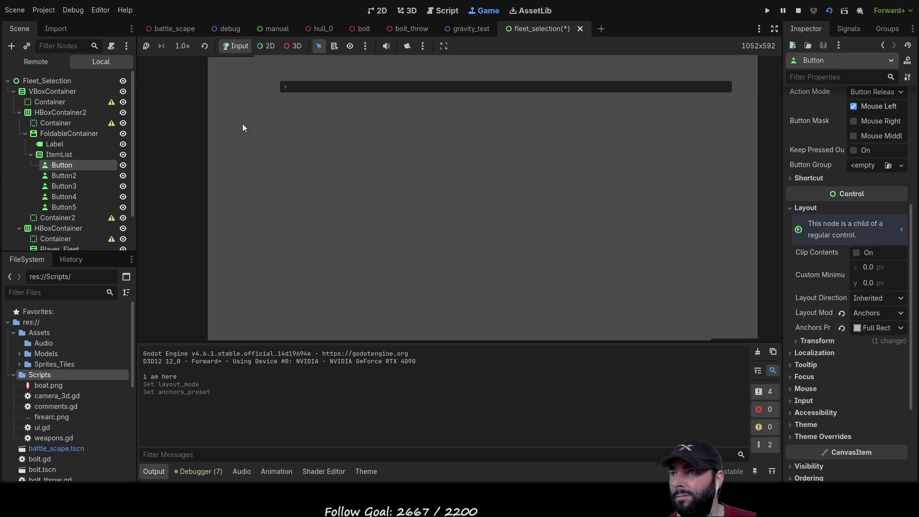
pyautogui.click(283, 87)
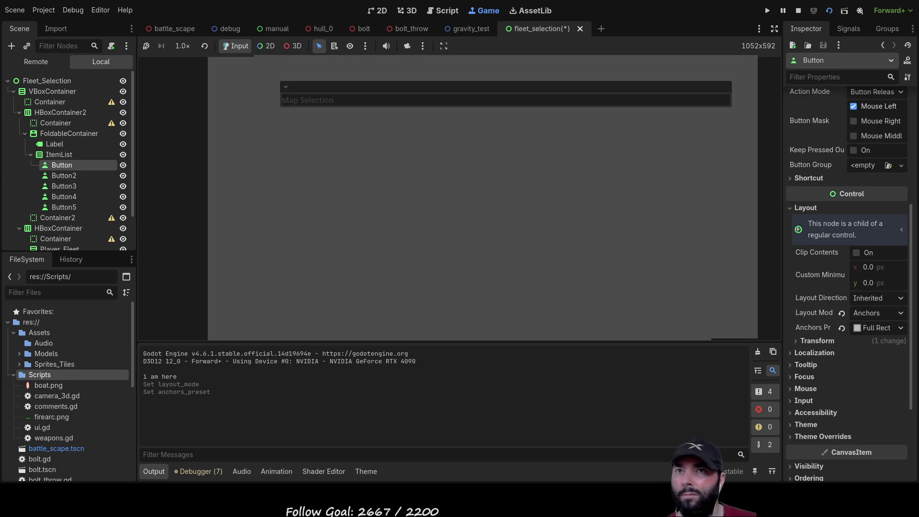
pyautogui.click(798, 10)
pyautogui.moveTo(307, 220); pyautogui.dragTo(400, 226)
pyautogui.click(71, 161)
# - Revert the Button's layout mode to Position, then delete the Button
pyautogui.click(68, 152)
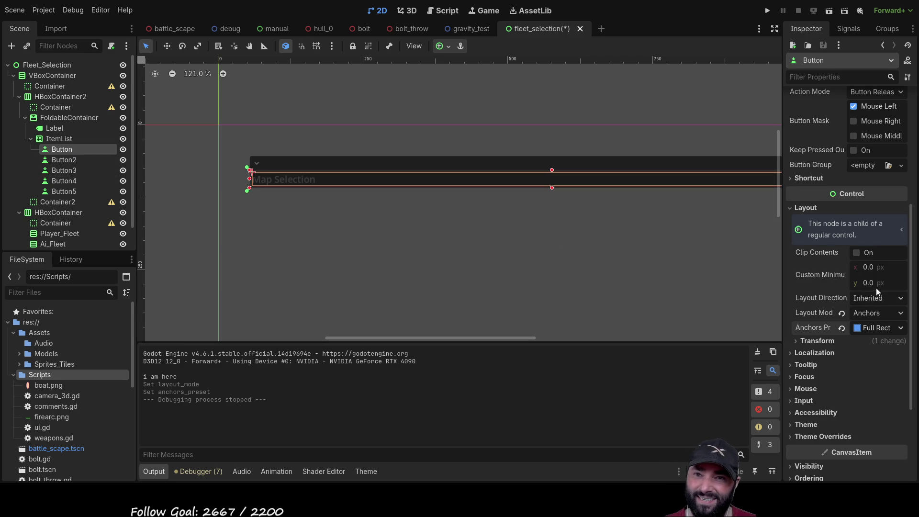
pyautogui.click(874, 315)
pyautogui.click(878, 329)
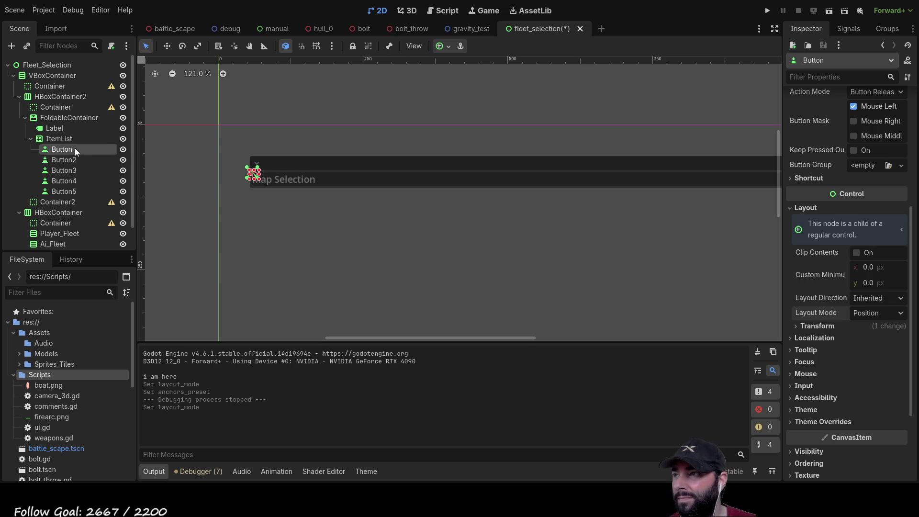
pyautogui.click(56, 156)
pyautogui.click(56, 149)
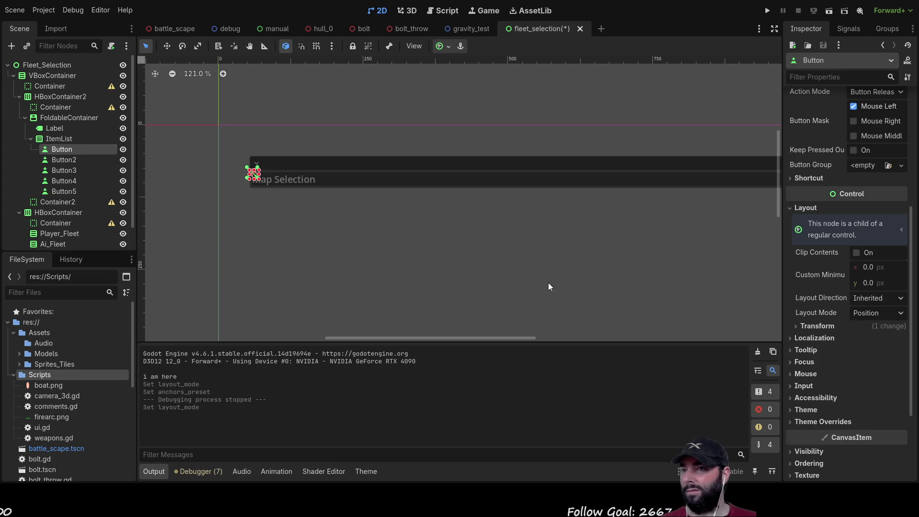
pyautogui.press('Delete')
# - Delete Button2 through Button5, leaving the ItemList with no children
pyautogui.click(74, 149)
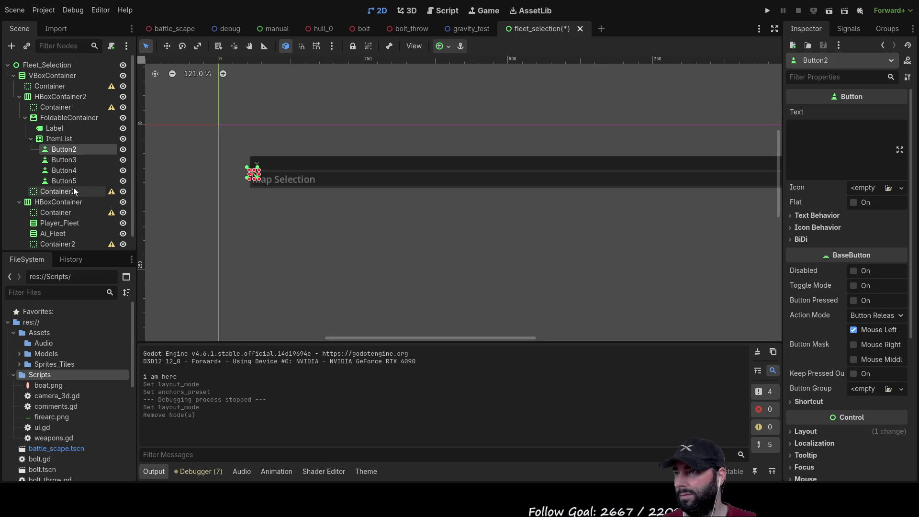
pyautogui.keyDown('shift'); pyautogui.click(70, 180); pyautogui.keyUp('shift')
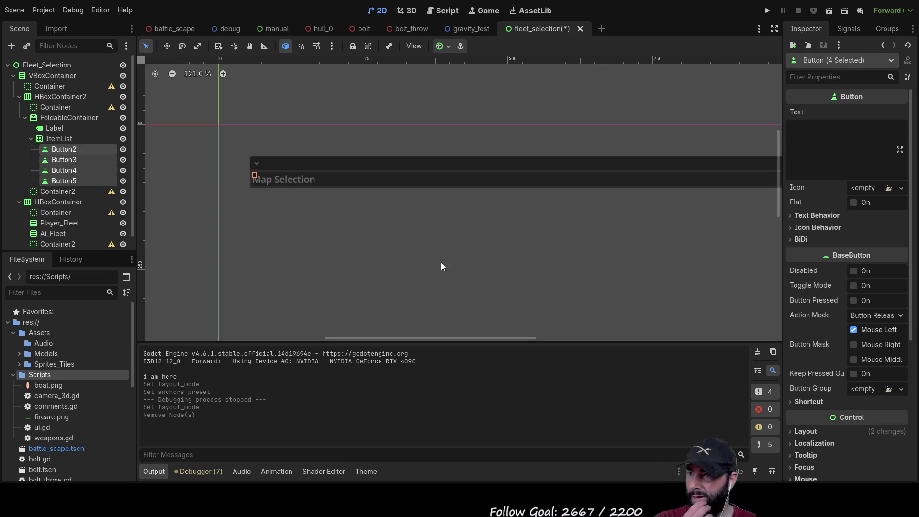
pyautogui.press('Delete')
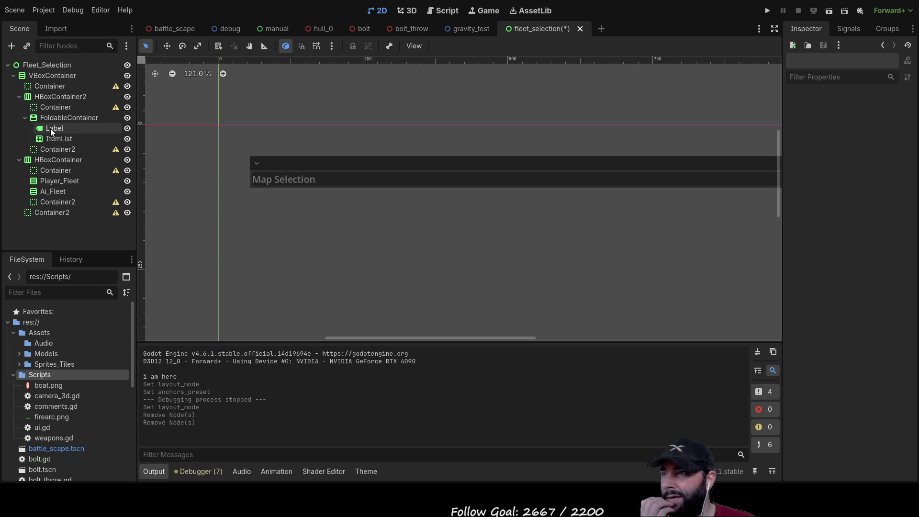
pyautogui.click(57, 138)
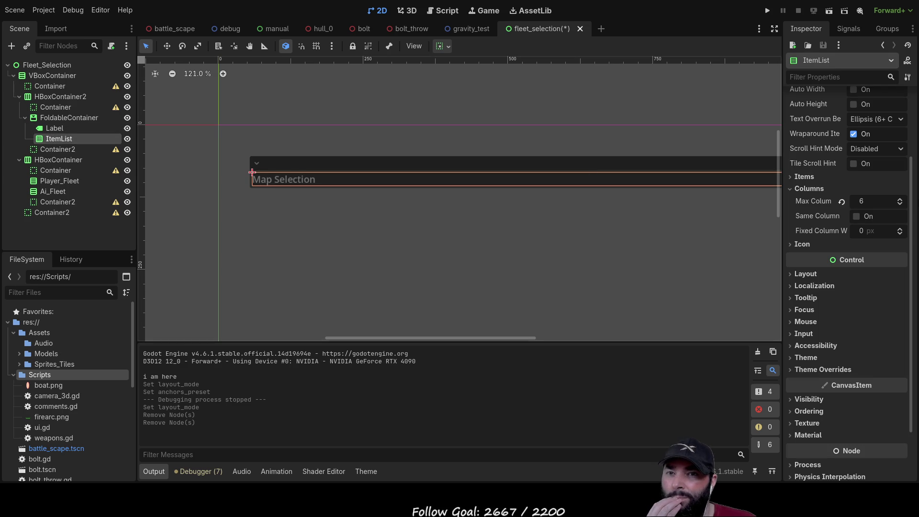
pyautogui.scroll(3, 813, 277)
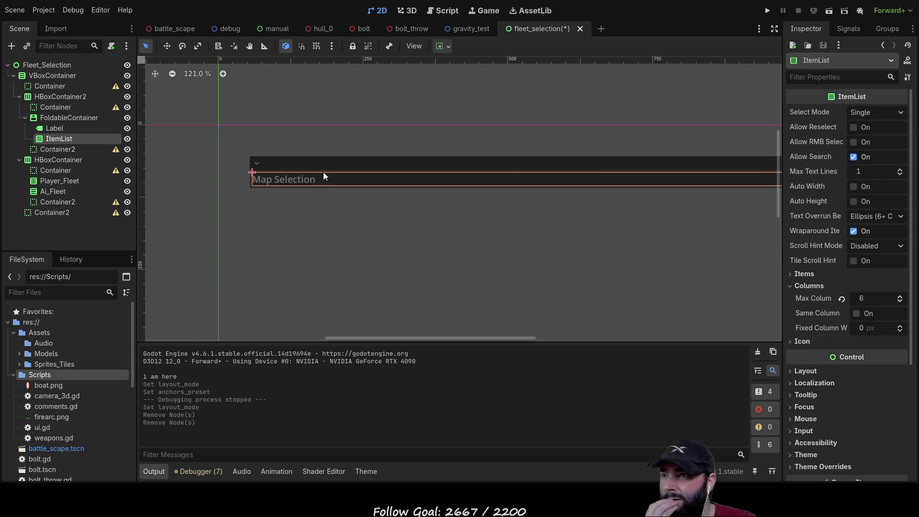
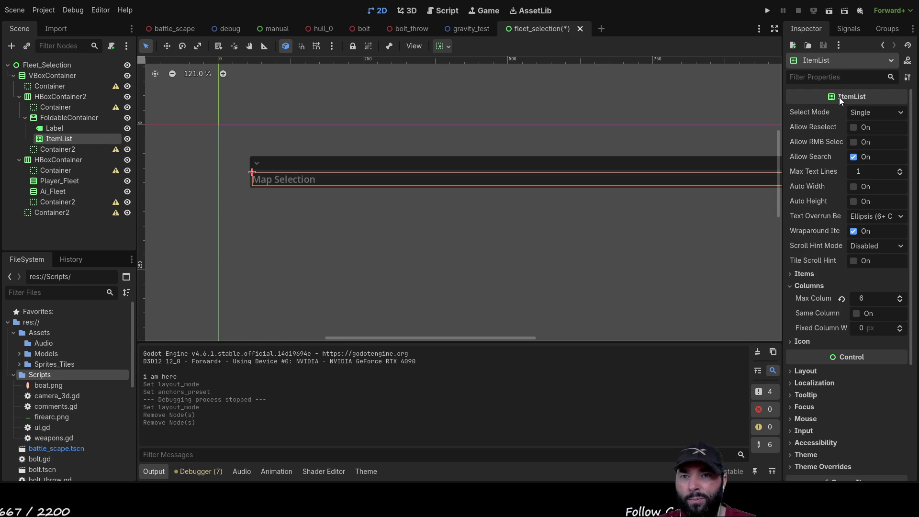
# - Expand the ItemList's Items and add the first two entries, map1 and map2
pyautogui.click(791, 275)
pyautogui.click(860, 287)
pyautogui.click(865, 293)
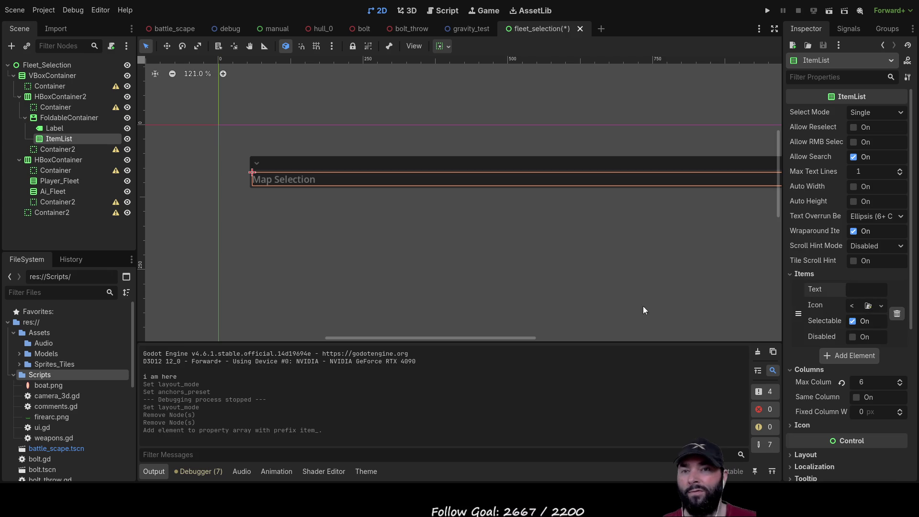
pyautogui.write('map1')
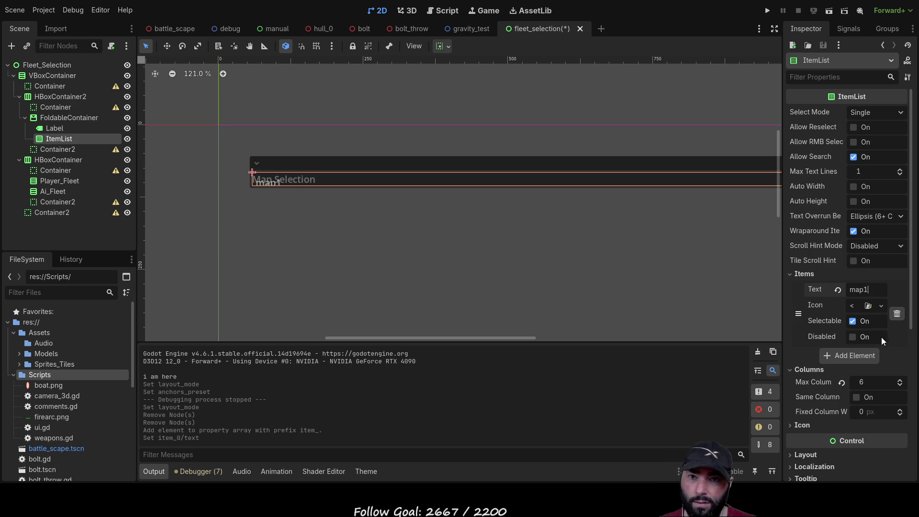
pyautogui.click(852, 355)
pyautogui.write('map2')
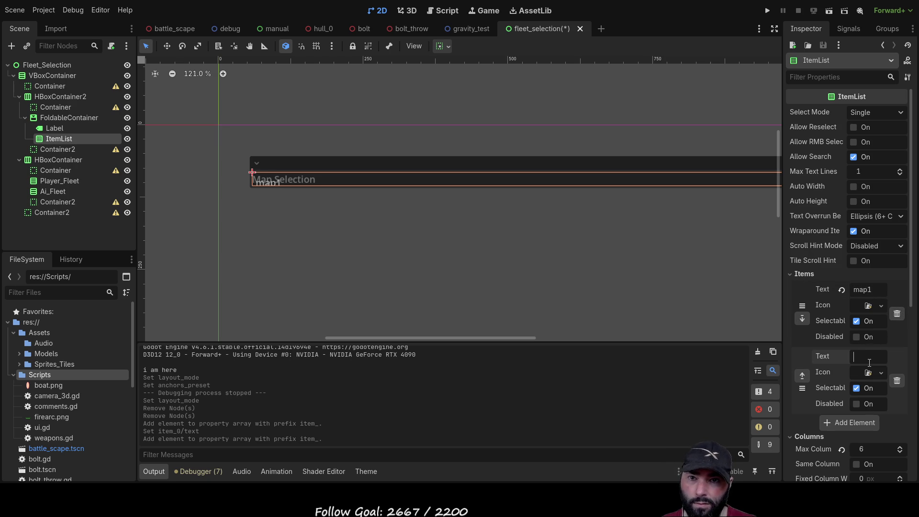
# - Reselect the ItemList and check its available signals before returning to its properties
pyautogui.click(60, 130)
pyautogui.click(61, 138)
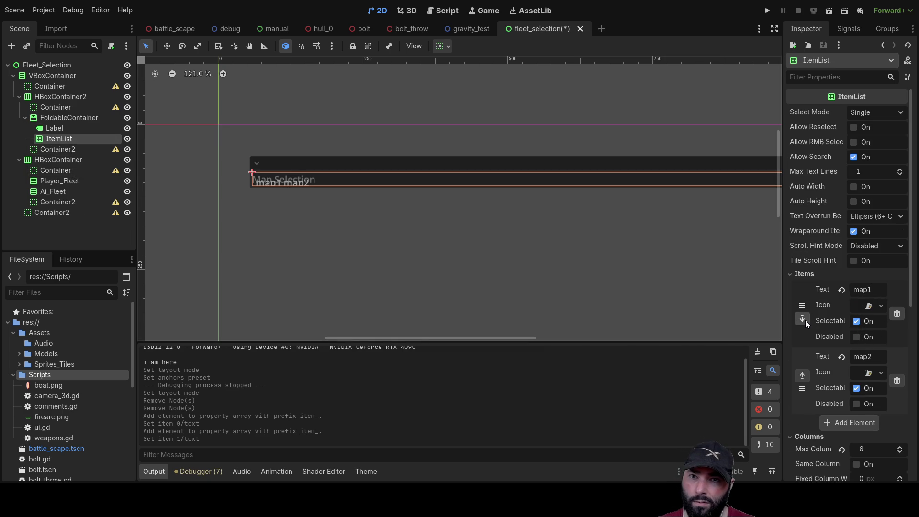
pyautogui.click(847, 27)
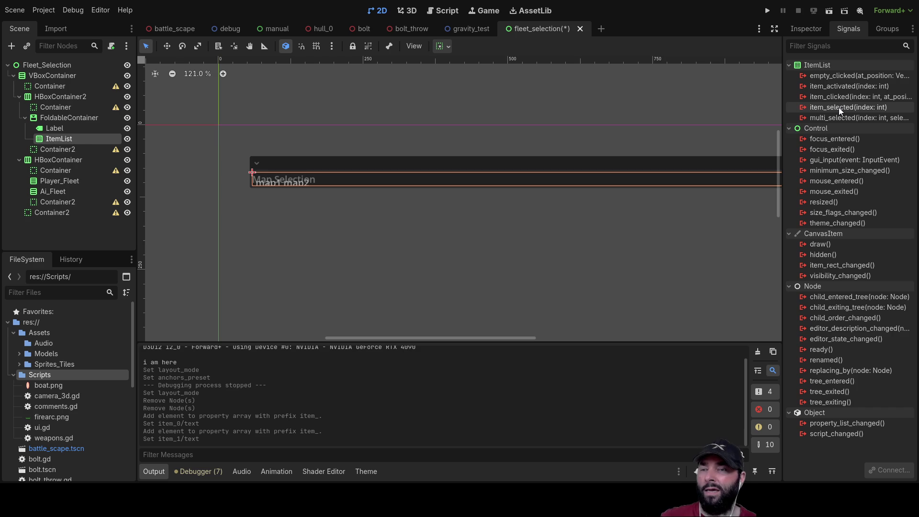
pyautogui.click(803, 28)
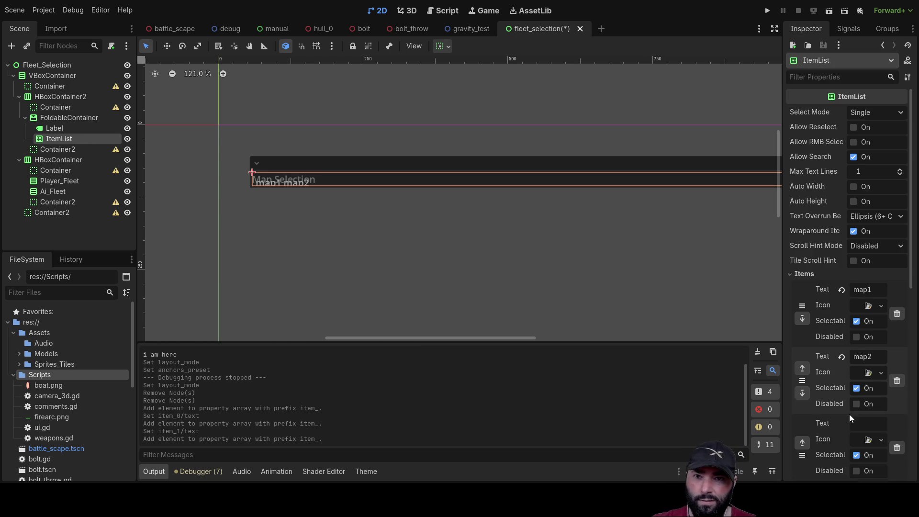
# - Add the third and fourth list entries, map3 and map4
pyautogui.click(851, 421)
pyautogui.scroll(-4, 828, 368)
pyautogui.click(864, 229)
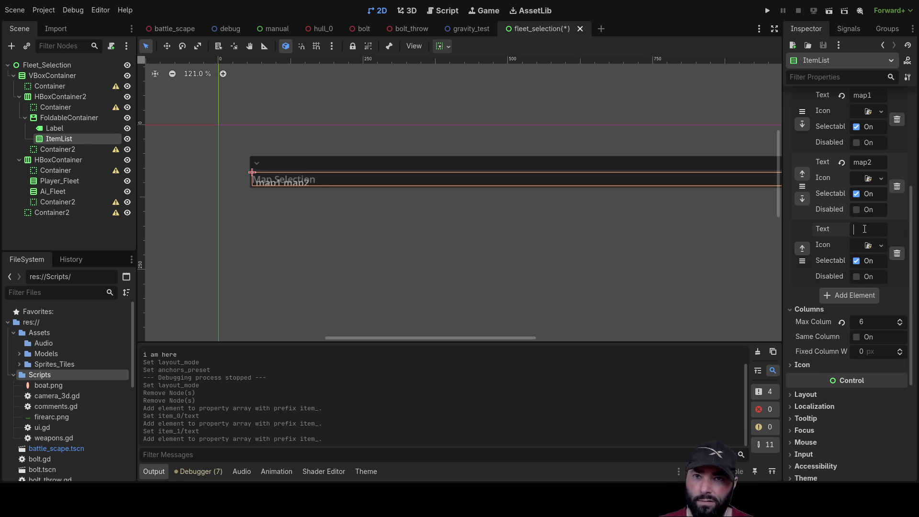
pyautogui.write('map3')
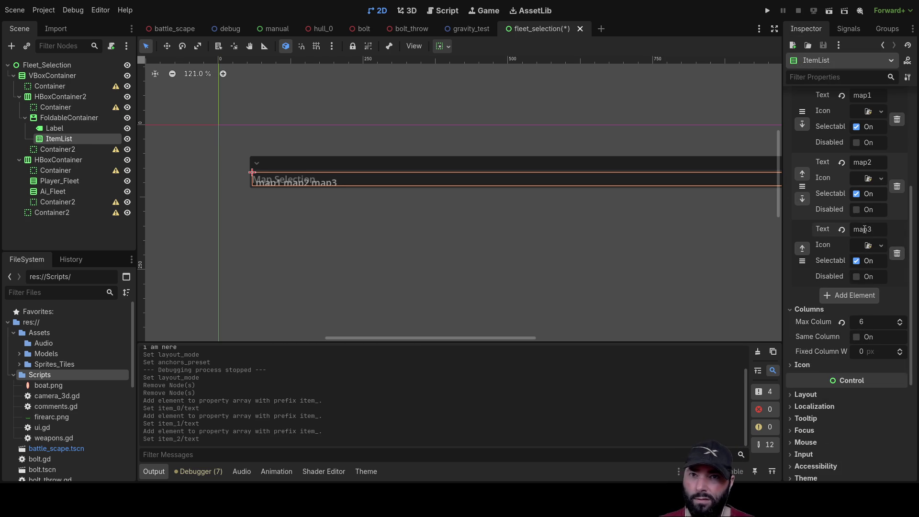
pyautogui.click(845, 296)
pyautogui.click(861, 298)
pyautogui.write('map4')
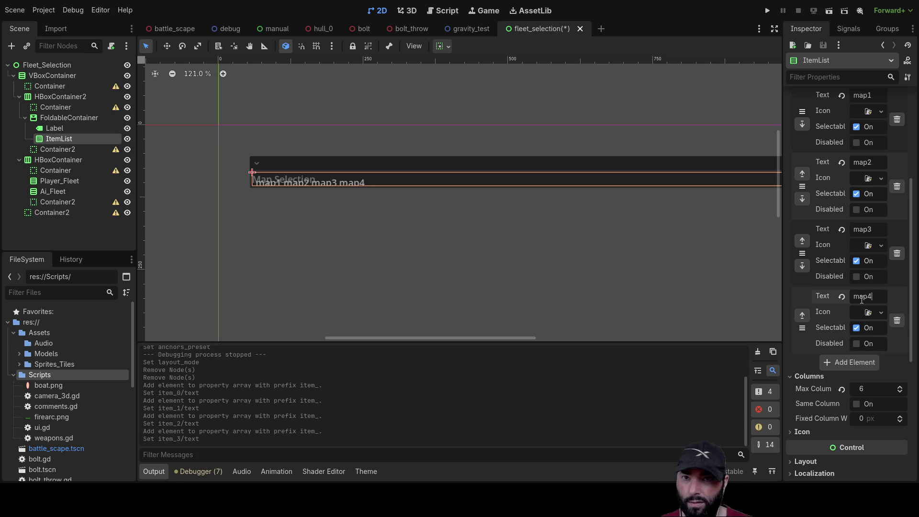
pyautogui.click(395, 248)
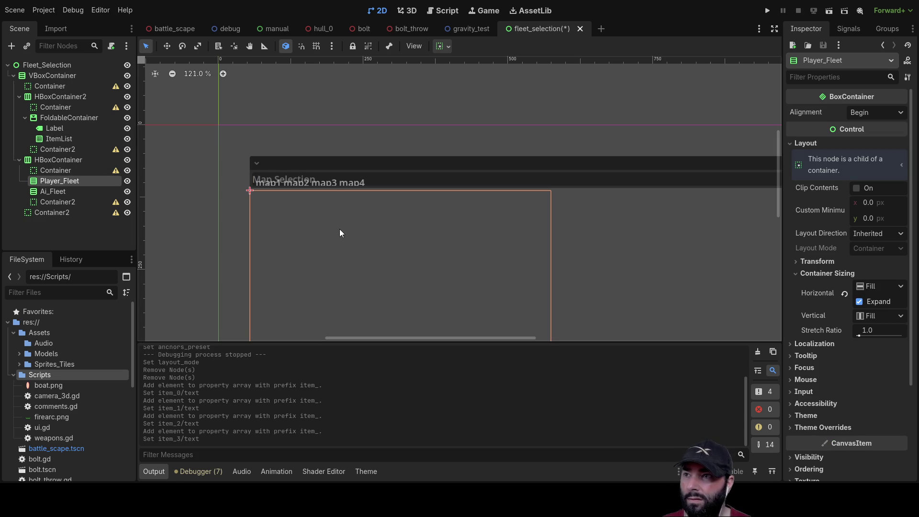
# - Run the fleet_selection scene, then delete the Map Selection Label node
pyautogui.click(830, 10)
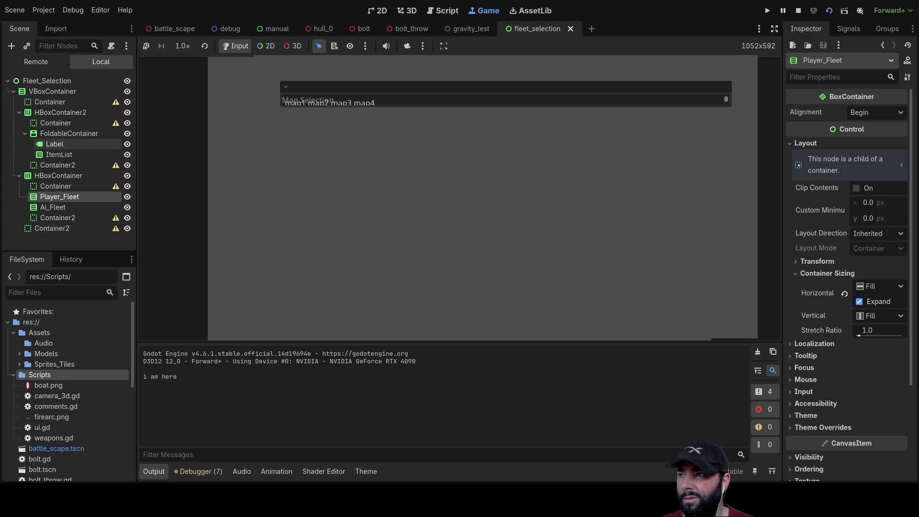
pyautogui.click(55, 145)
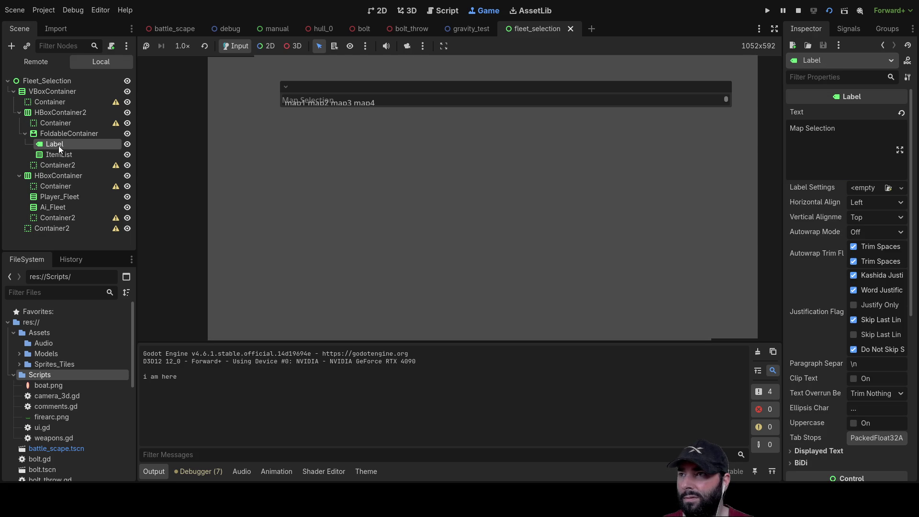
pyautogui.click(50, 154)
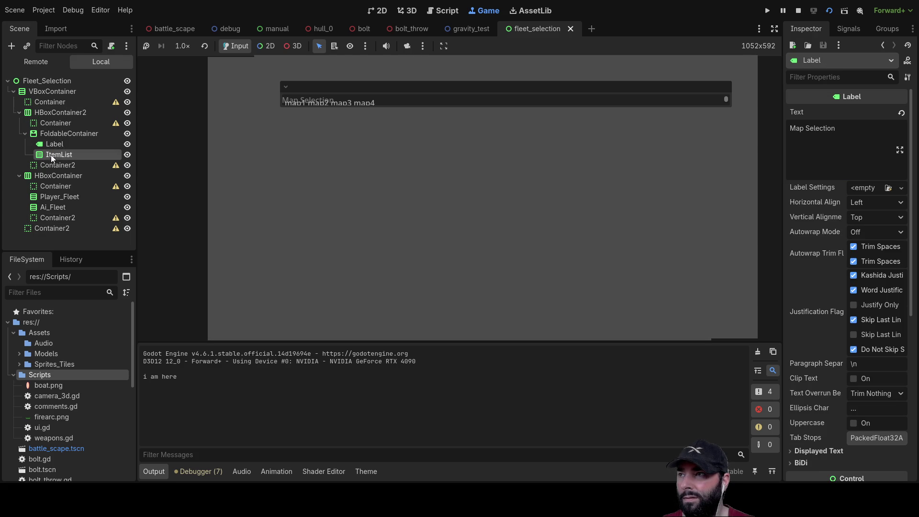
pyautogui.click(55, 133)
pyautogui.click(53, 144)
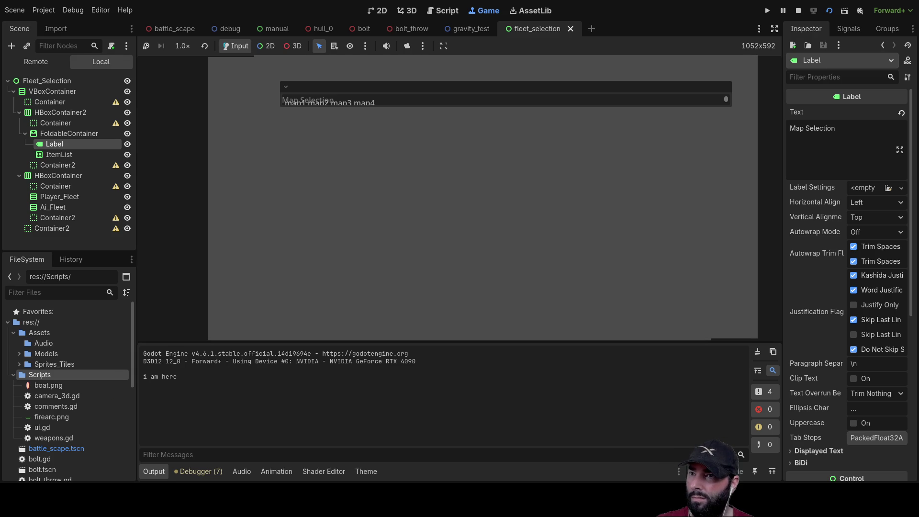
pyautogui.press('Delete')
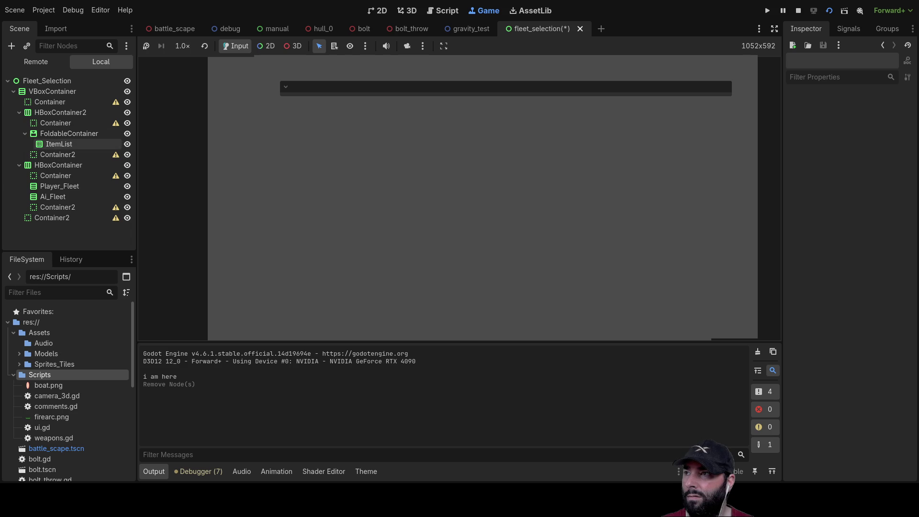
# - Set the ItemList's custom minimum height to 150 px
pyautogui.click(65, 144)
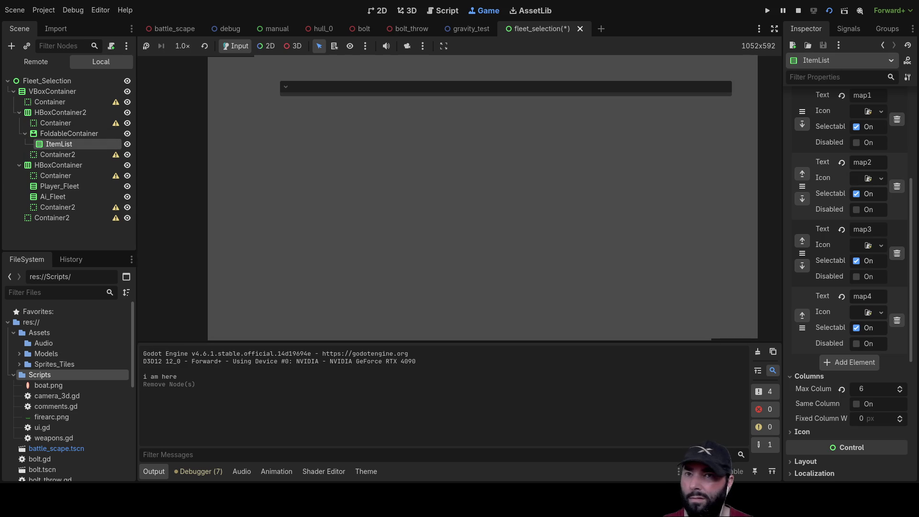
pyautogui.scroll(4, 847, 239)
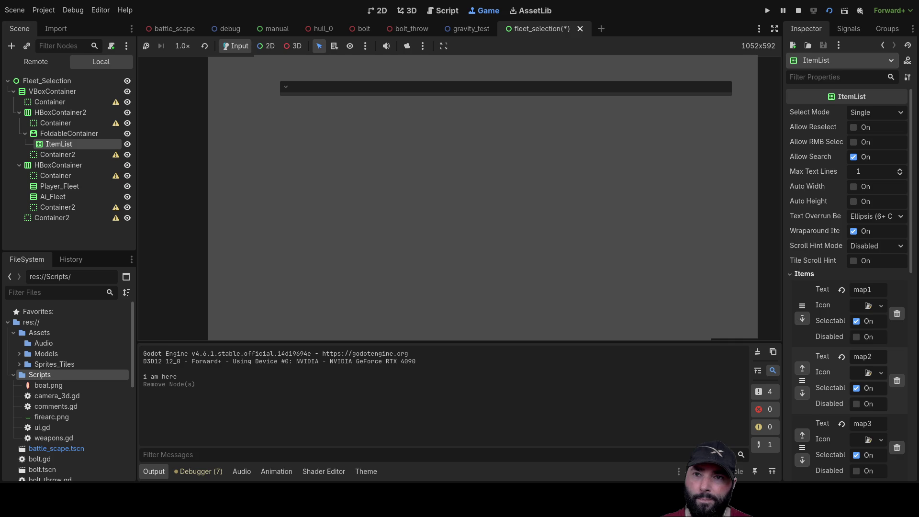
pyautogui.click(794, 273)
pyautogui.scroll(-3, 796, 291)
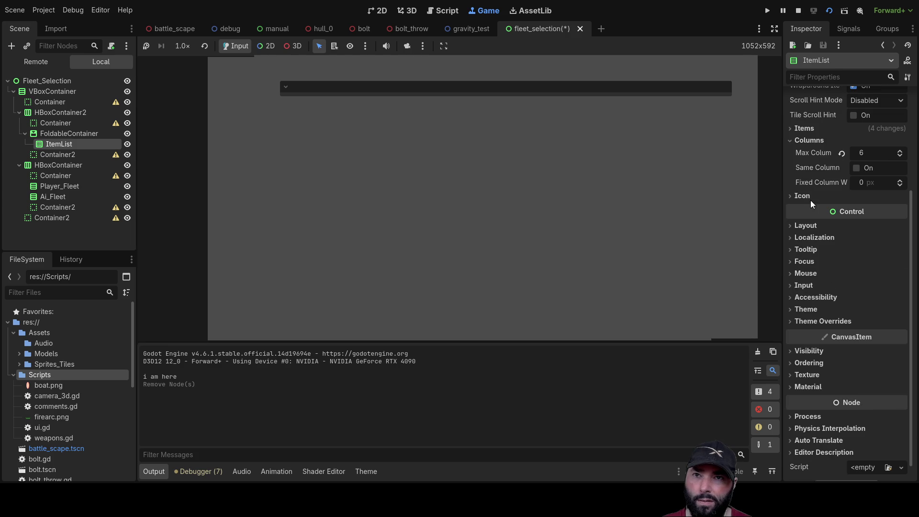
pyautogui.click(792, 227)
pyautogui.click(868, 289)
pyautogui.write('150')
pyautogui.press('Return')
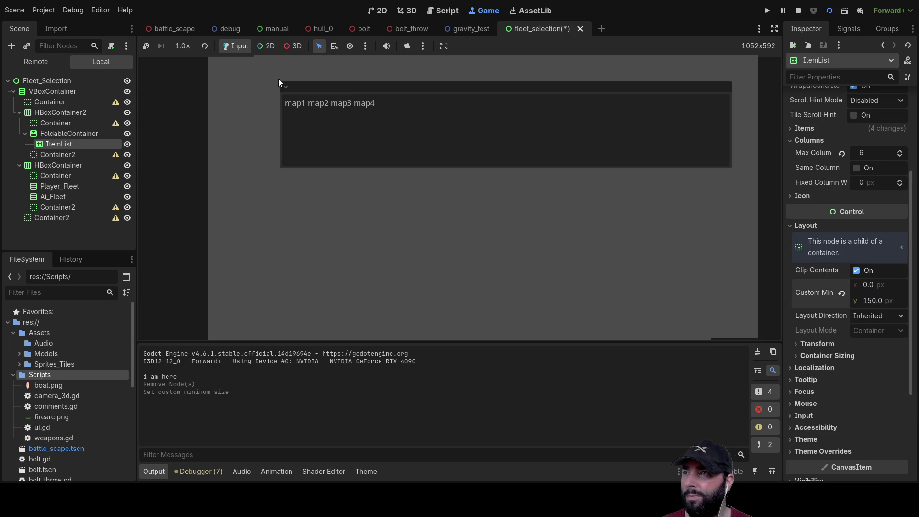
# - Try picking map3 in the running list and reduce Max Columns from 6 to 4
pyautogui.click(338, 105)
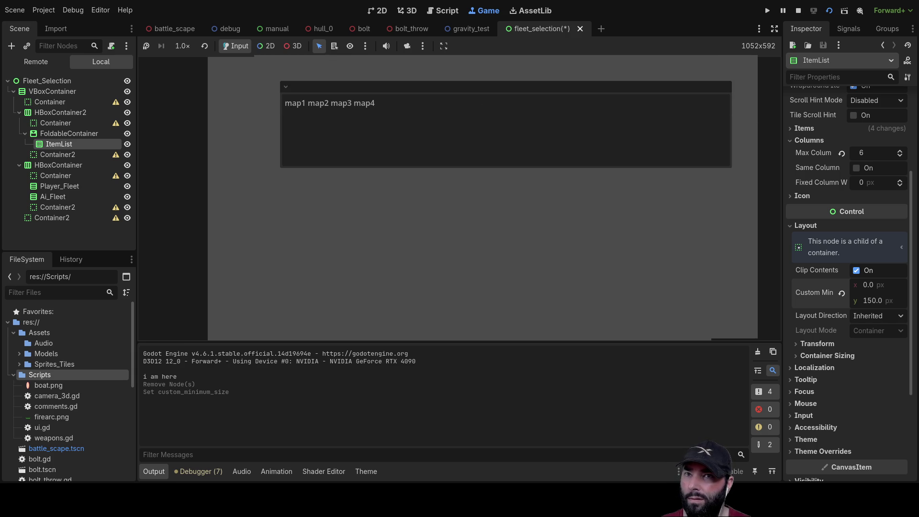
pyautogui.click(899, 157)
pyautogui.click(900, 156)
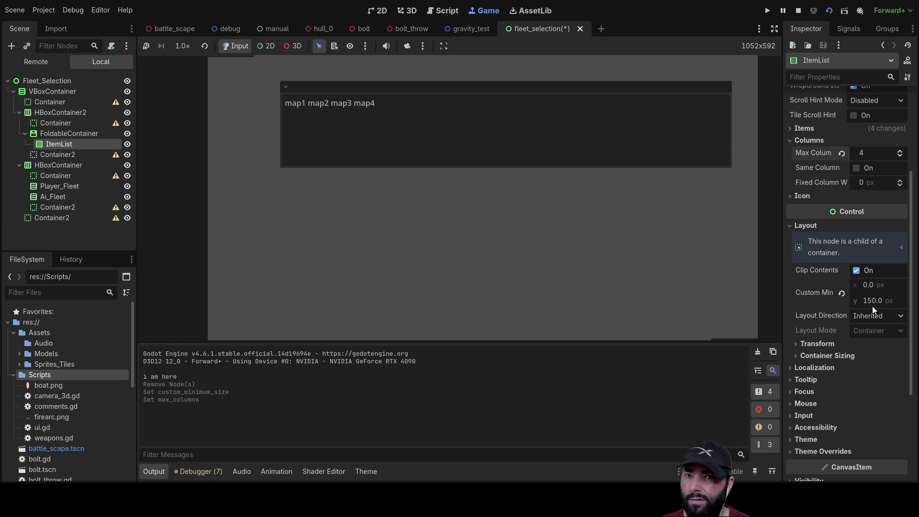
pyautogui.click(796, 355)
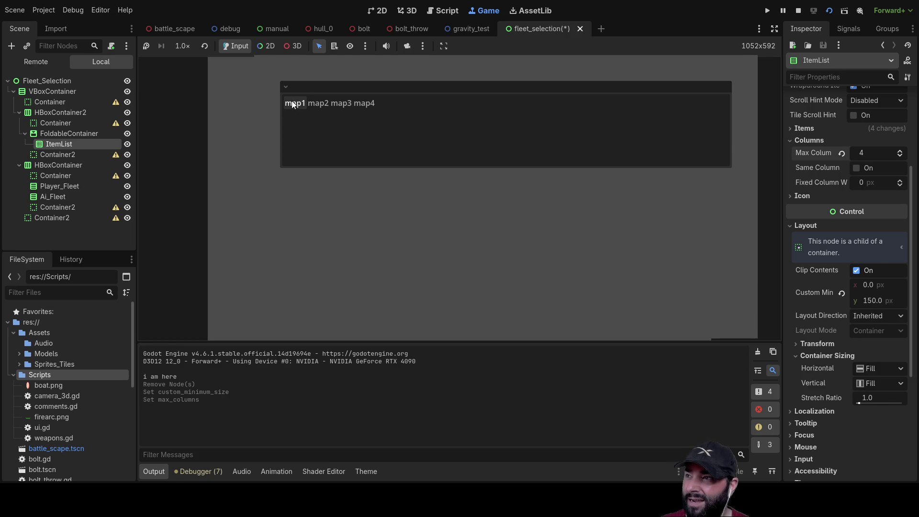
pyautogui.click(59, 135)
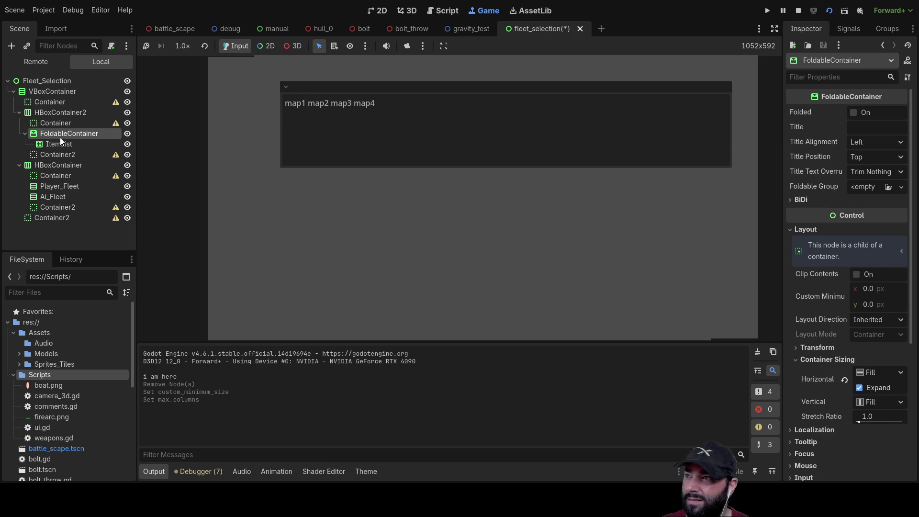
# - Move map1 to the front so the items read map1, map2, map3, map4
pyautogui.click(61, 143)
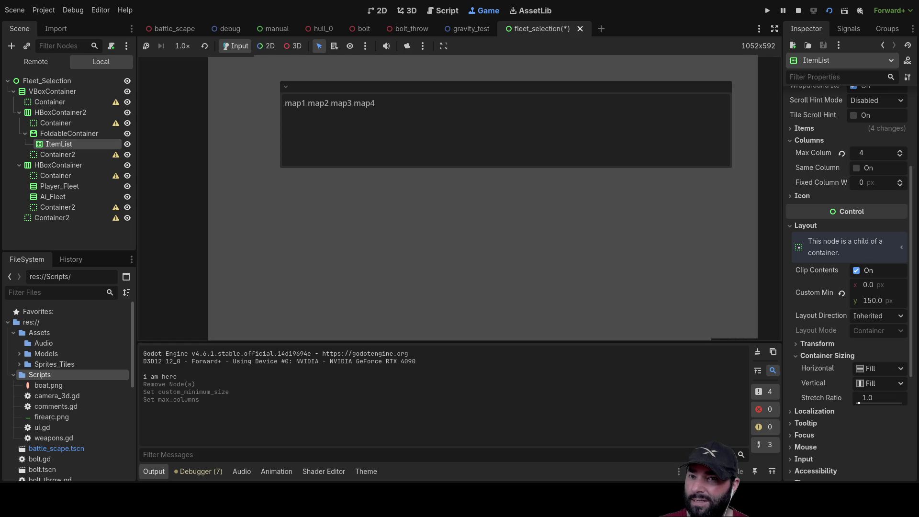
pyautogui.scroll(5, 846, 278)
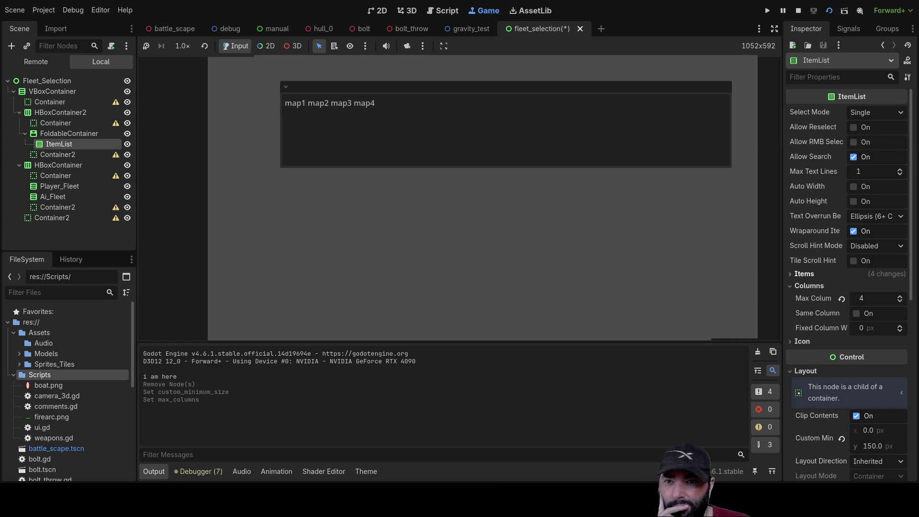
pyautogui.click(803, 274)
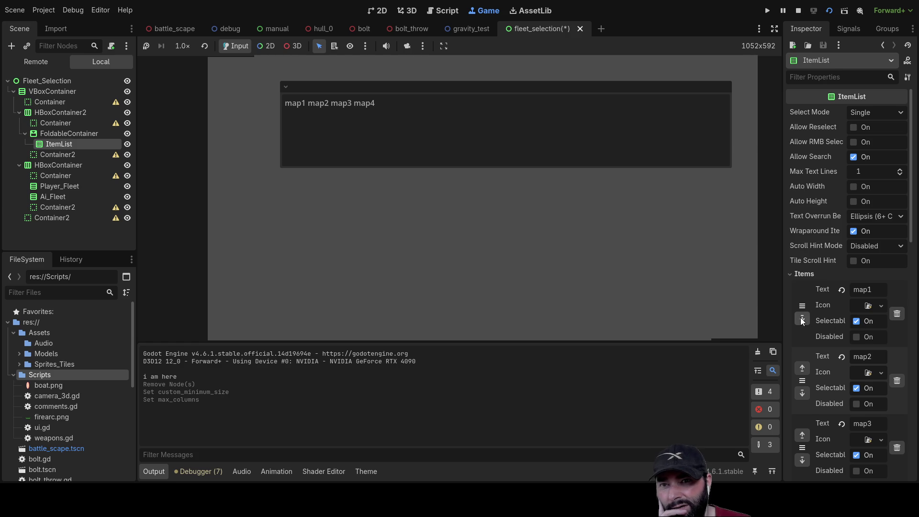
pyautogui.click(801, 317)
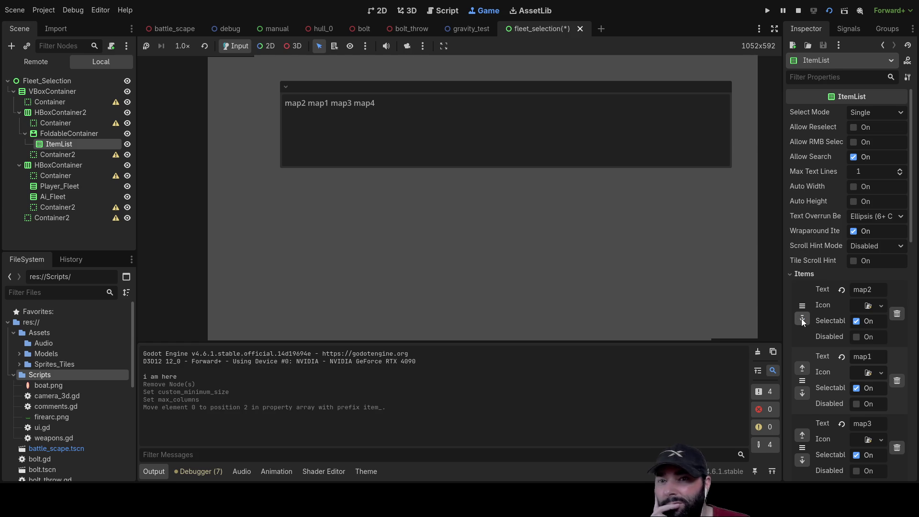
pyautogui.click(803, 368)
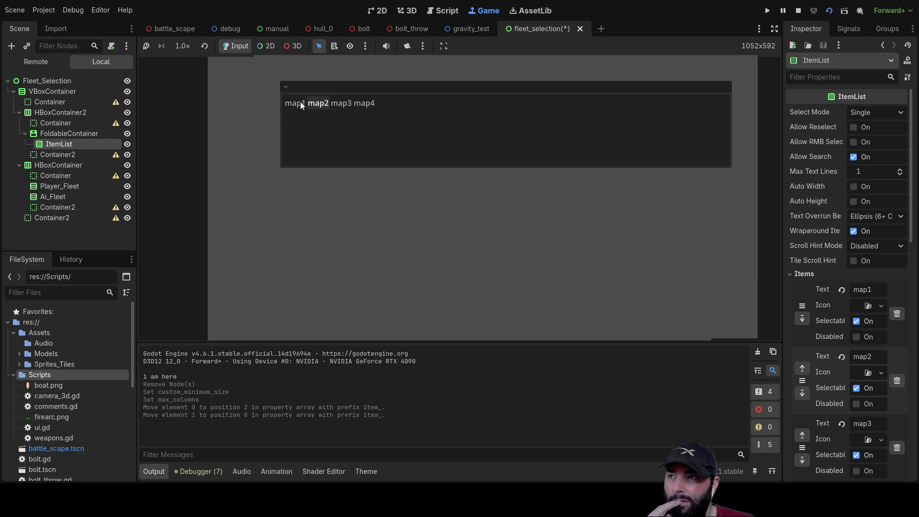
# - Click map2 and map3 in the running preview to test switching selection
pyautogui.click(341, 105)
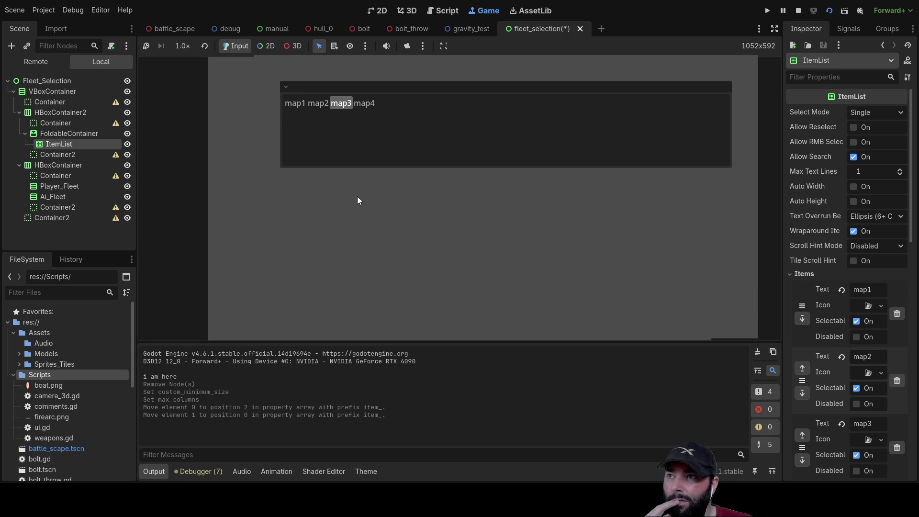
pyautogui.click(322, 108)
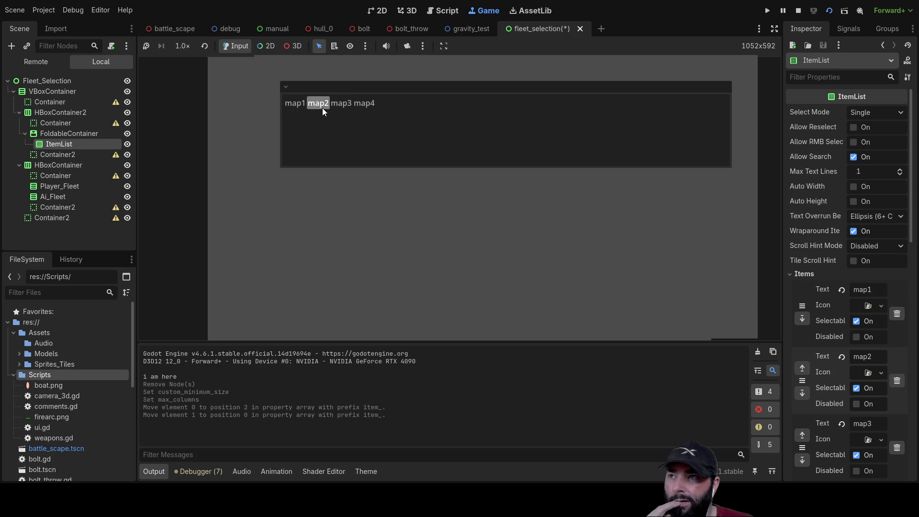
pyautogui.click(338, 105)
pyautogui.click(308, 105)
pyautogui.click(351, 104)
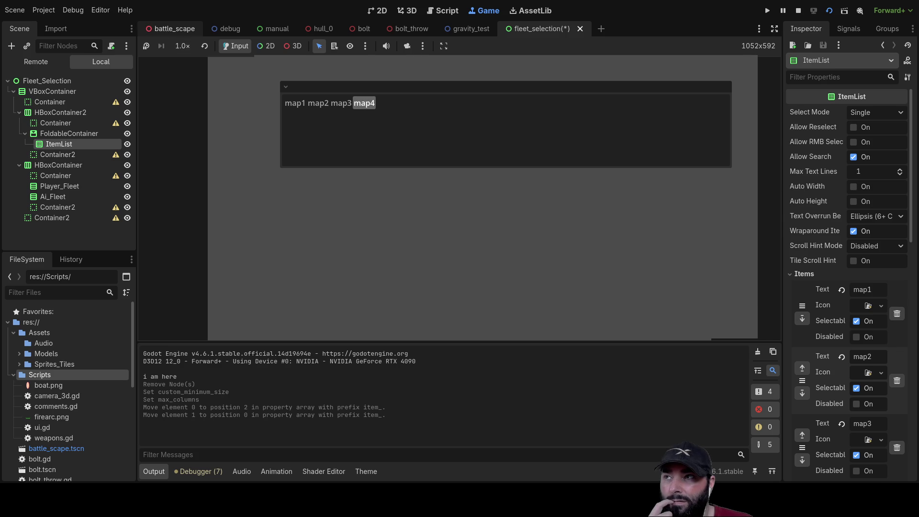
# - Switch to battle_scape, expand UI, stop the game, and select the hull GridContainer
pyautogui.click(172, 29)
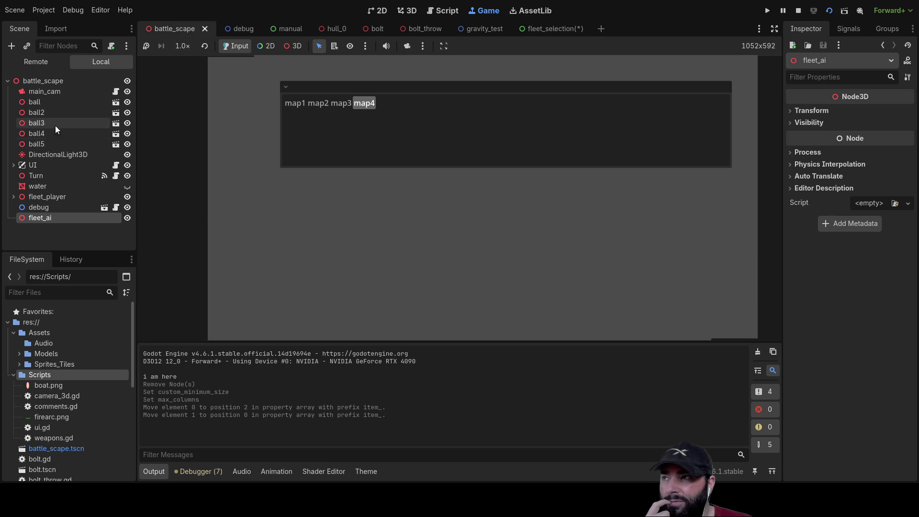
pyautogui.click(13, 165)
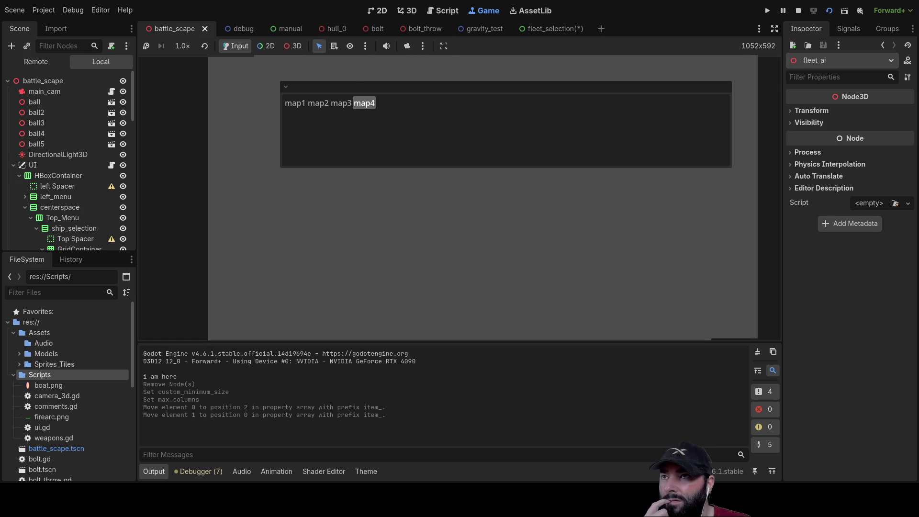
pyautogui.click(797, 10)
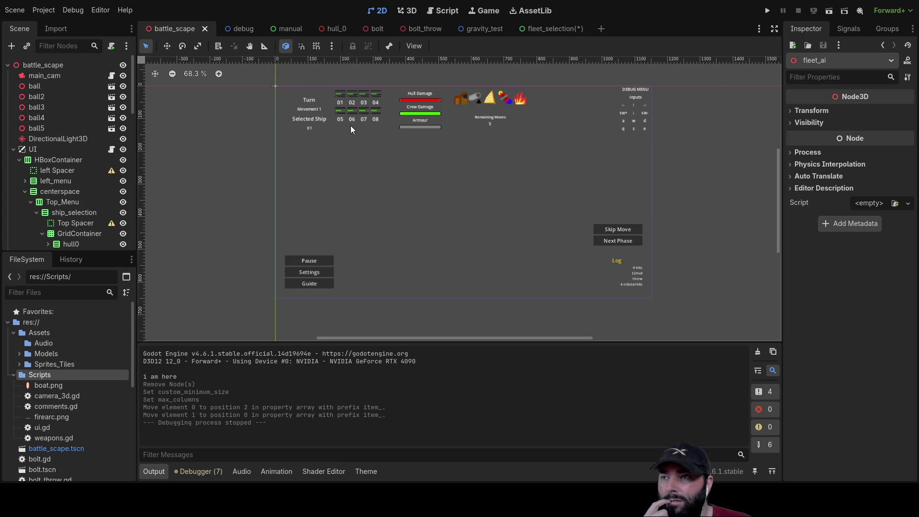
pyautogui.click(341, 113)
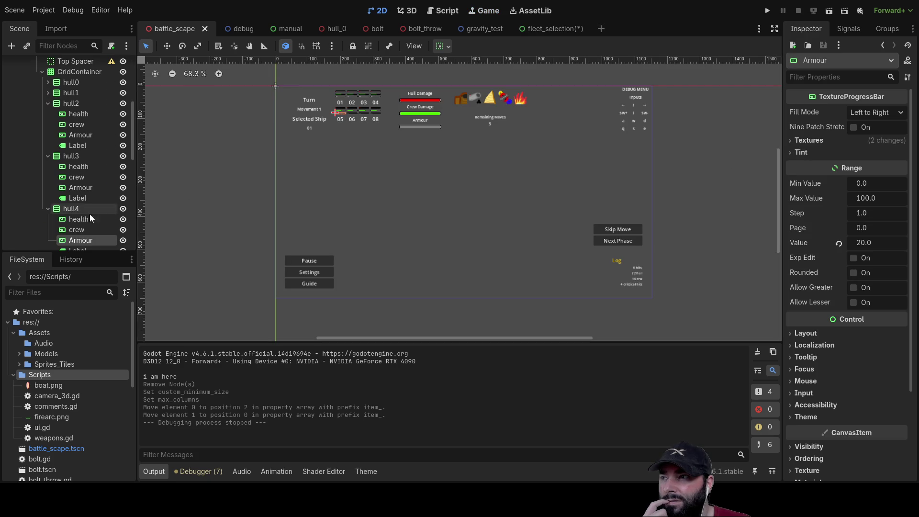
pyautogui.click(73, 208)
pyautogui.scroll(3, 75, 208)
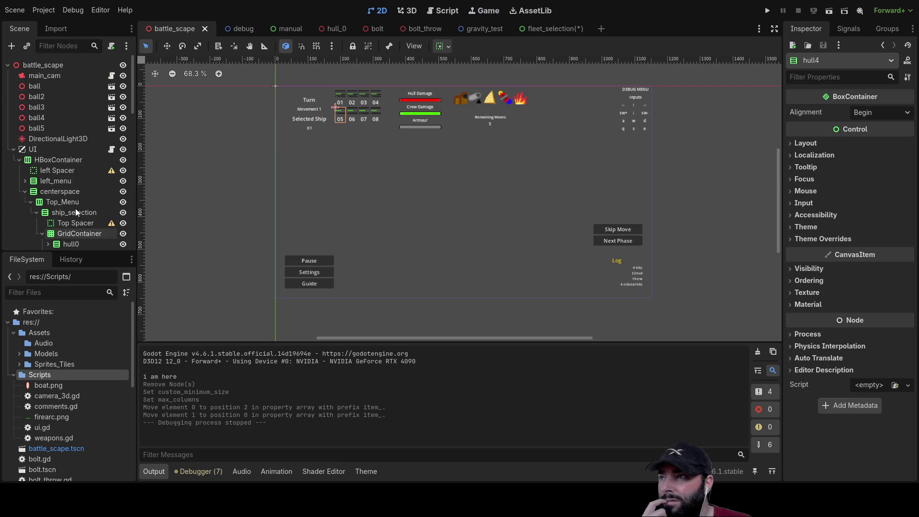
pyautogui.scroll(3, 82, 179)
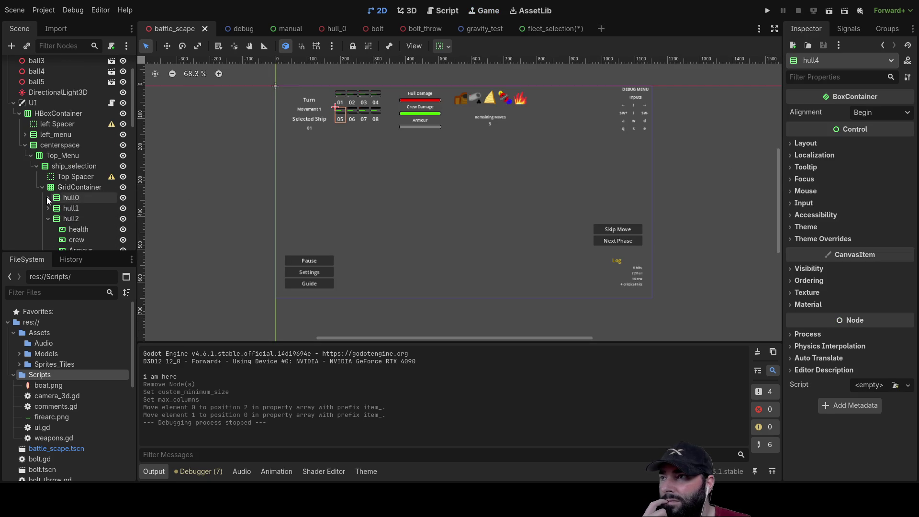
pyautogui.click(74, 186)
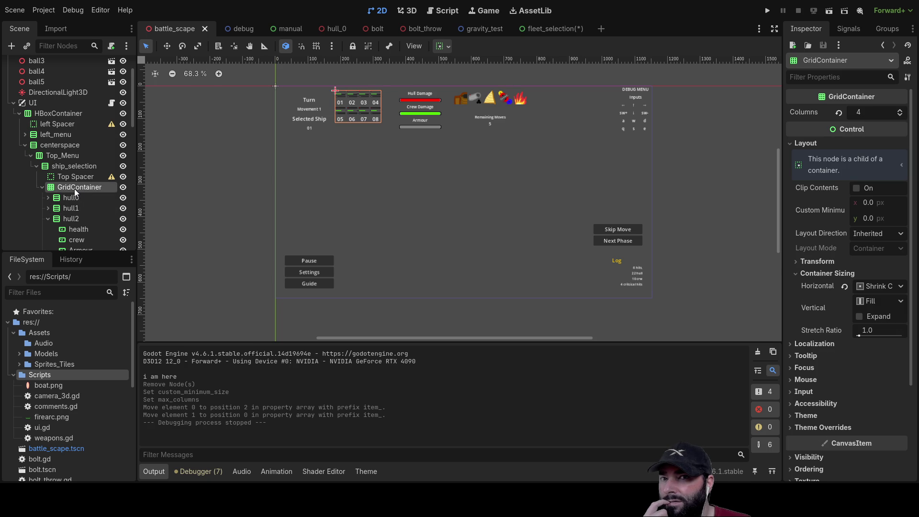
# - Zoom and pan the 2D view onto the eight-slot hull grid, then select hull0
pyautogui.scroll(3, 342, 98)
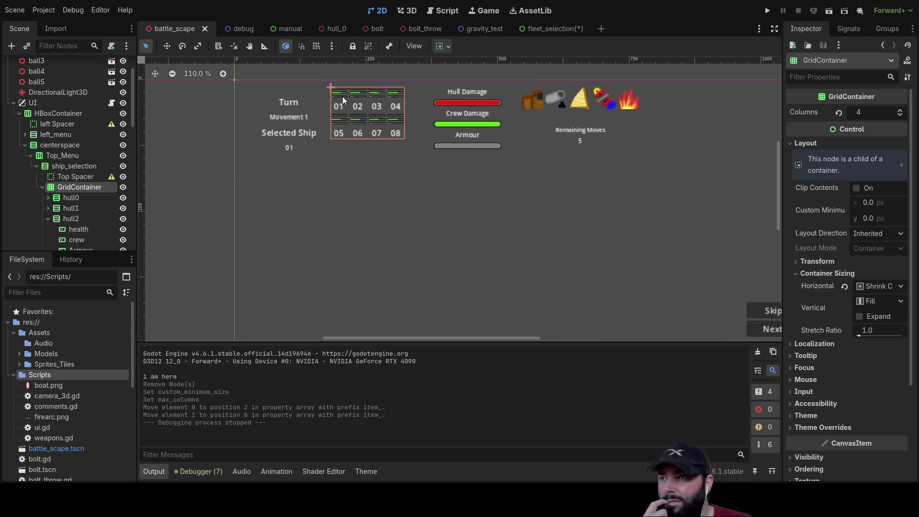
pyautogui.scroll(1, 343, 97)
pyautogui.scroll(-2, 335, 144)
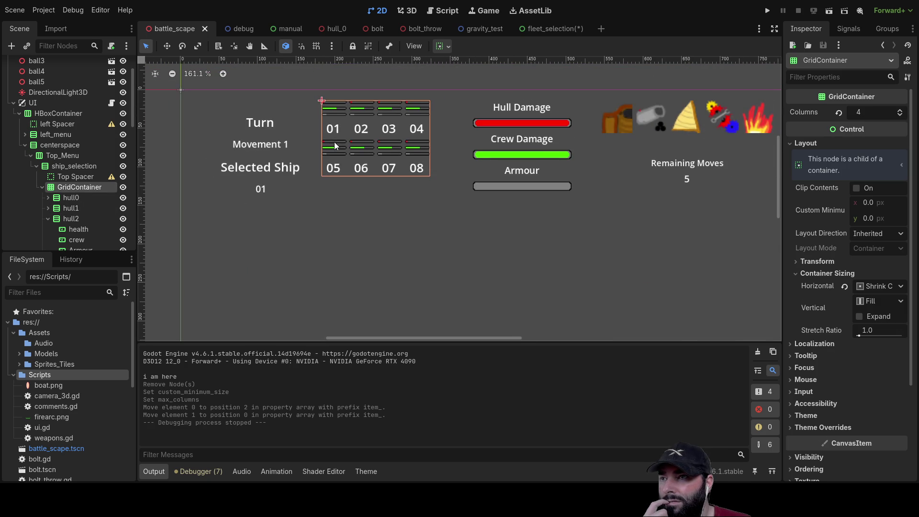
pyautogui.moveTo(339, 117); pyautogui.dragTo(326, 169)
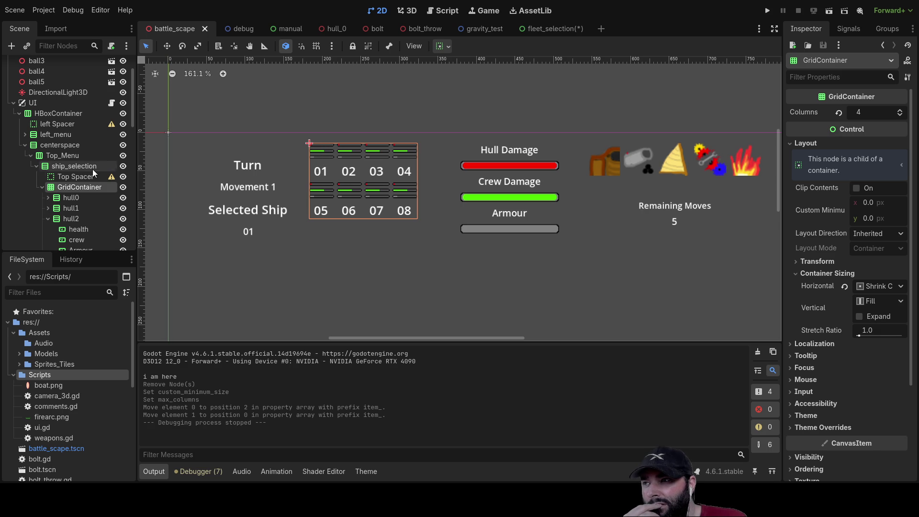
pyautogui.click(64, 198)
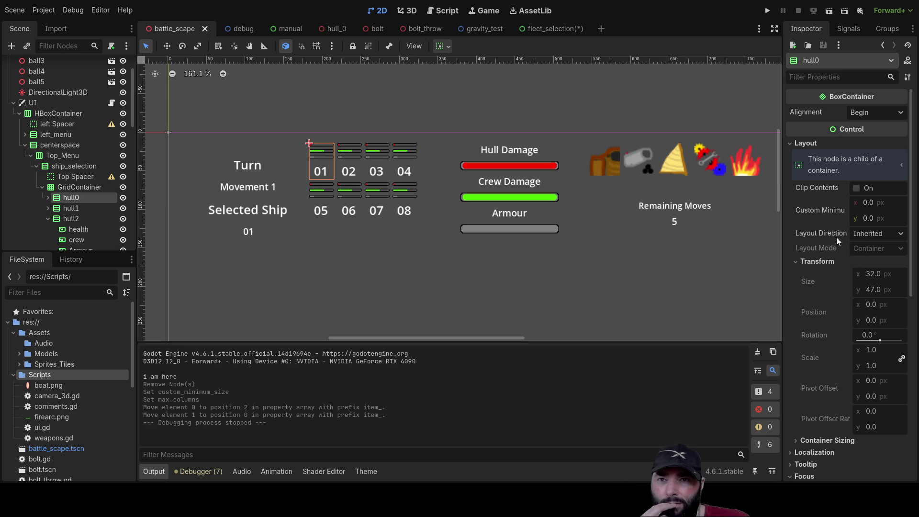
# - Show hull0's Signals list and pick the focus_entered signal
pyautogui.scroll(-5, 833, 231)
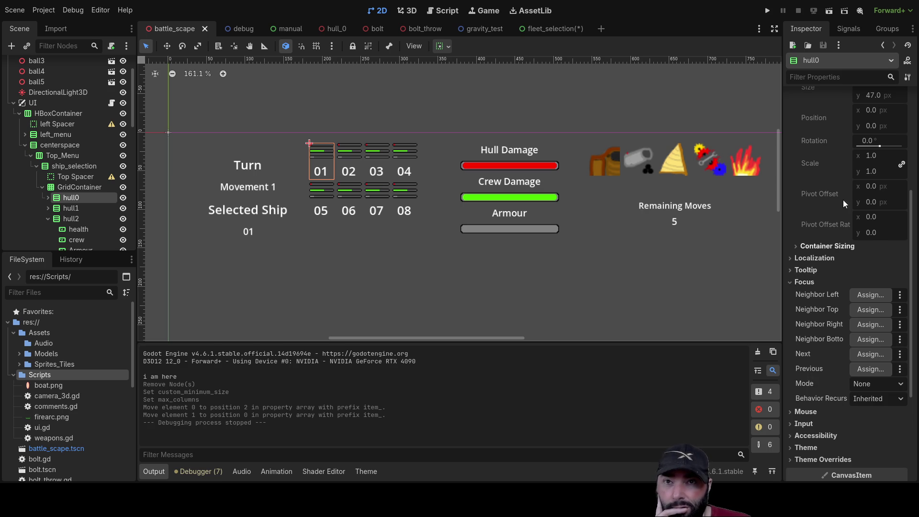
pyautogui.scroll(5, 831, 245)
pyautogui.click(847, 27)
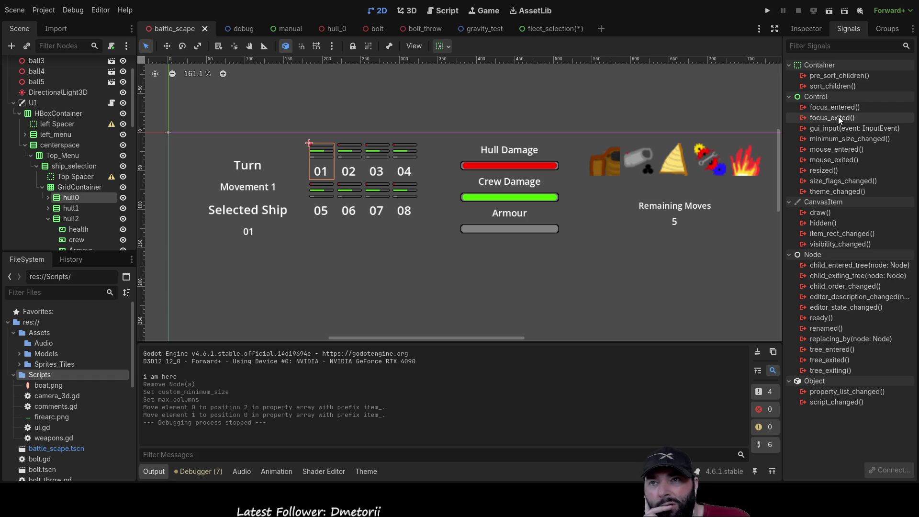
pyautogui.click(829, 106)
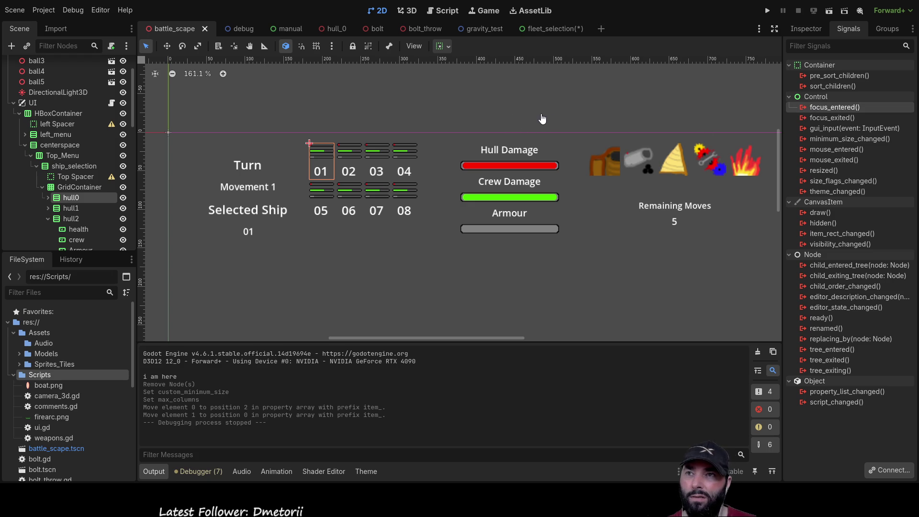
# - Open the help documentation for focus_entered with F1
pyautogui.press('F1')
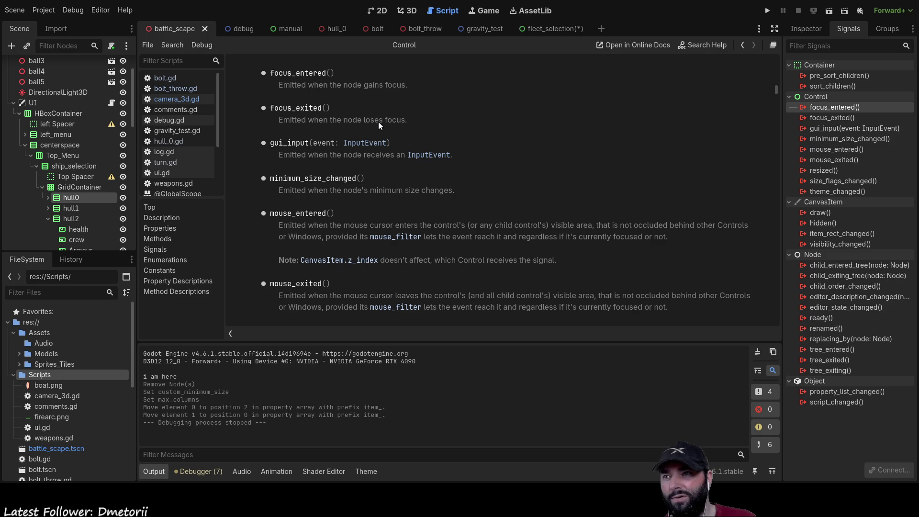
# - Read through the Control class signal descriptions, then open the turn.gd script
pyautogui.scroll(1, 423, 236)
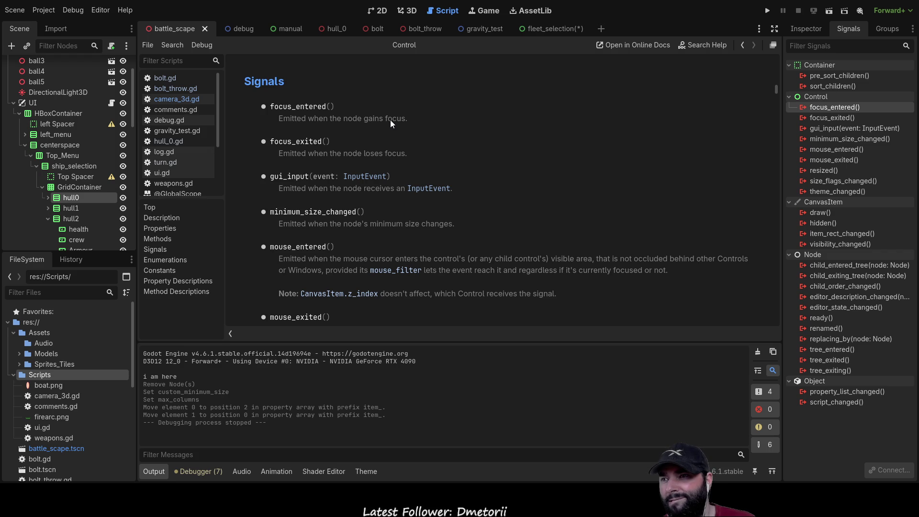
pyautogui.scroll(-3, 389, 119)
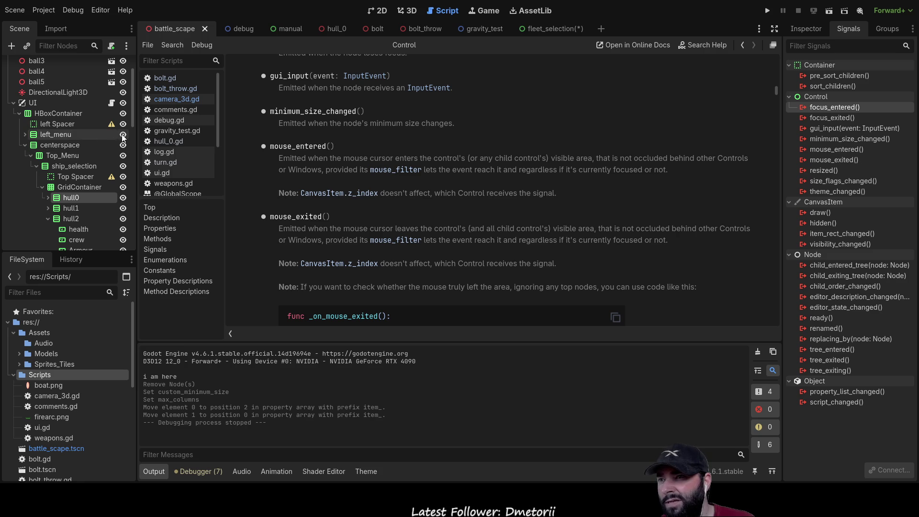
pyautogui.scroll(3, 464, 213)
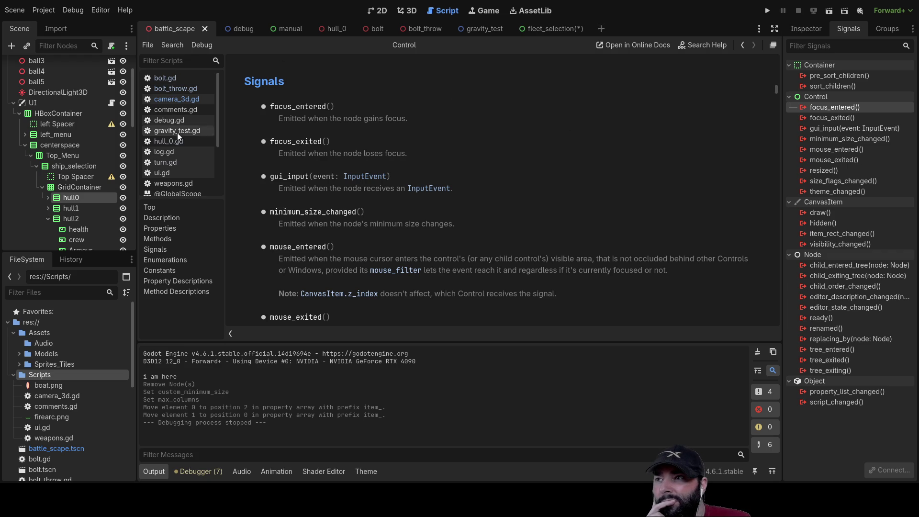
pyautogui.moveTo(426, 34)
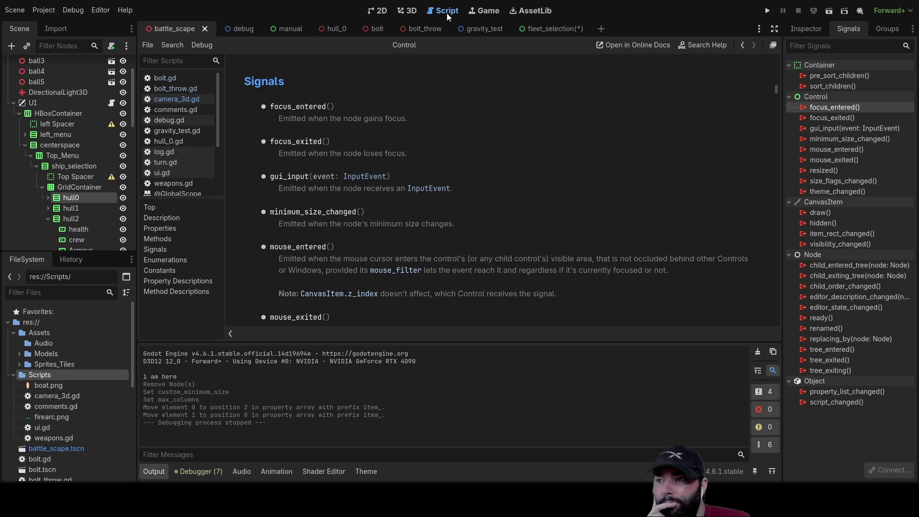
pyautogui.click(172, 163)
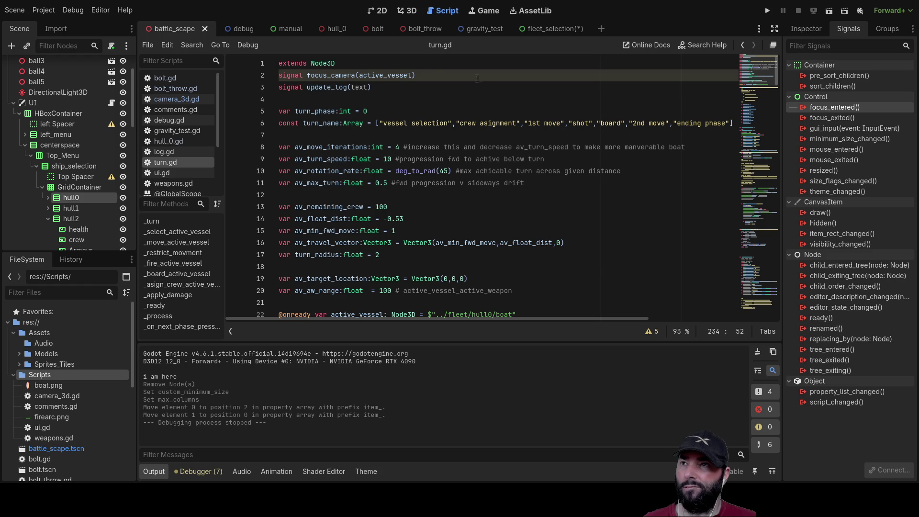
# - Return to the 2D view and select the hull0 ship cell under the grid
pyautogui.click(381, 11)
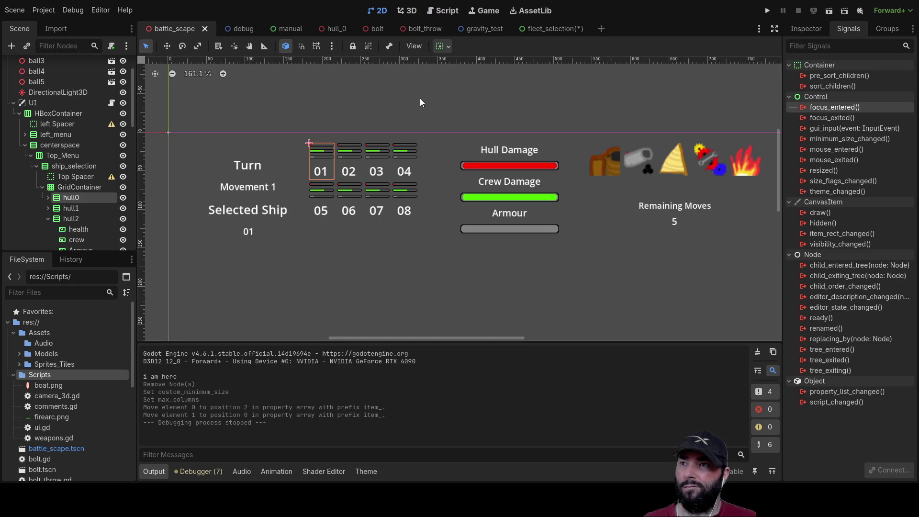
pyautogui.click(319, 157)
pyautogui.click(323, 161)
pyautogui.click(322, 161)
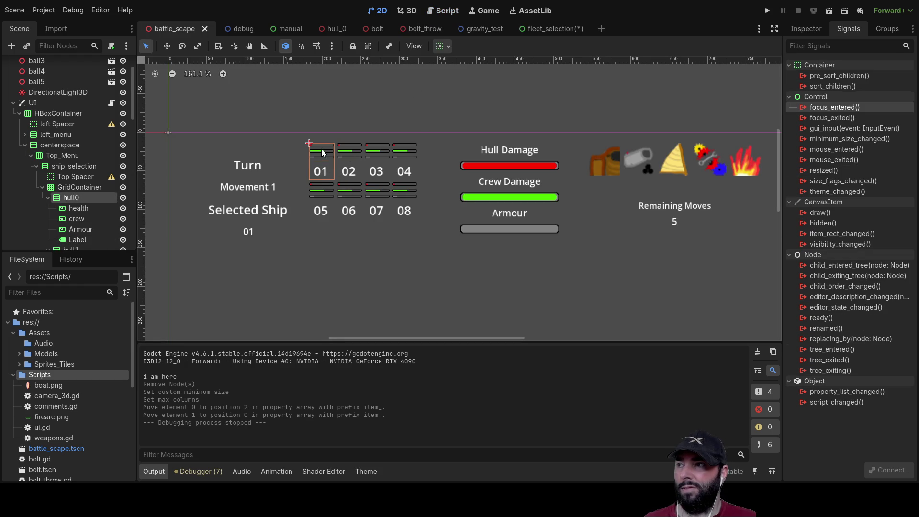
pyautogui.click(64, 187)
pyautogui.click(70, 199)
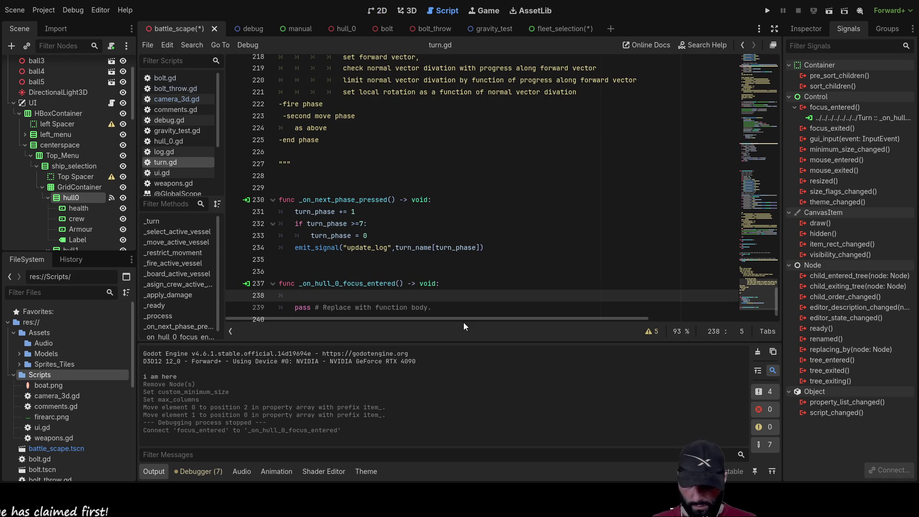
# - Write print("focus 01") inside the _on_hull_0_focus_entered handler
pyautogui.write('print(fo')
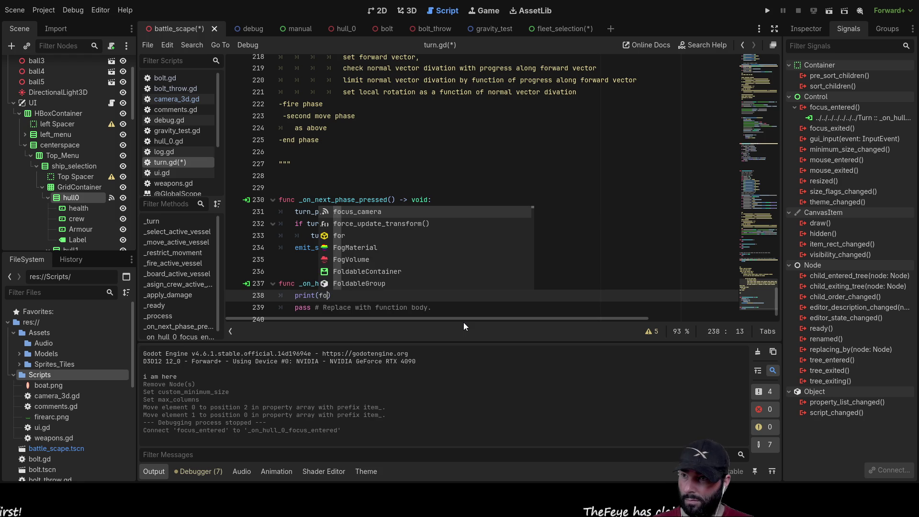
pyautogui.press('Escape')
pyautogui.write('"foc')
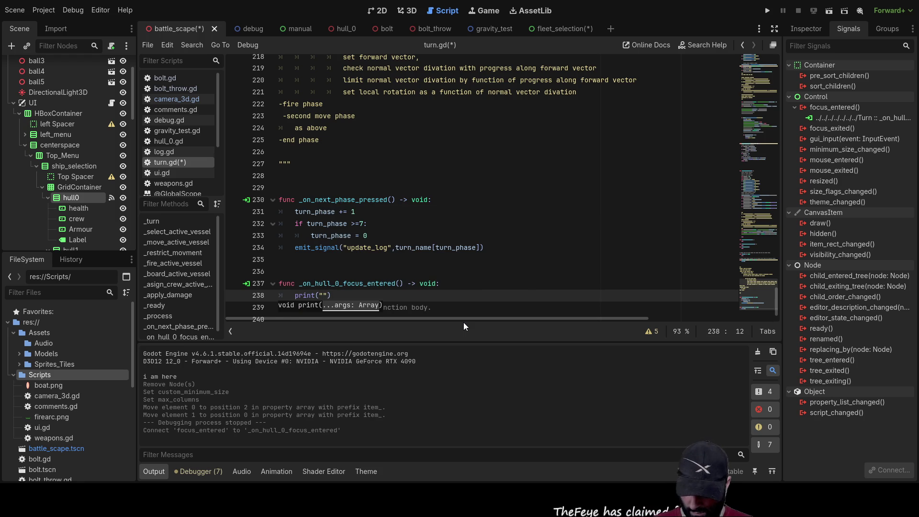
pyautogui.write('us 01')
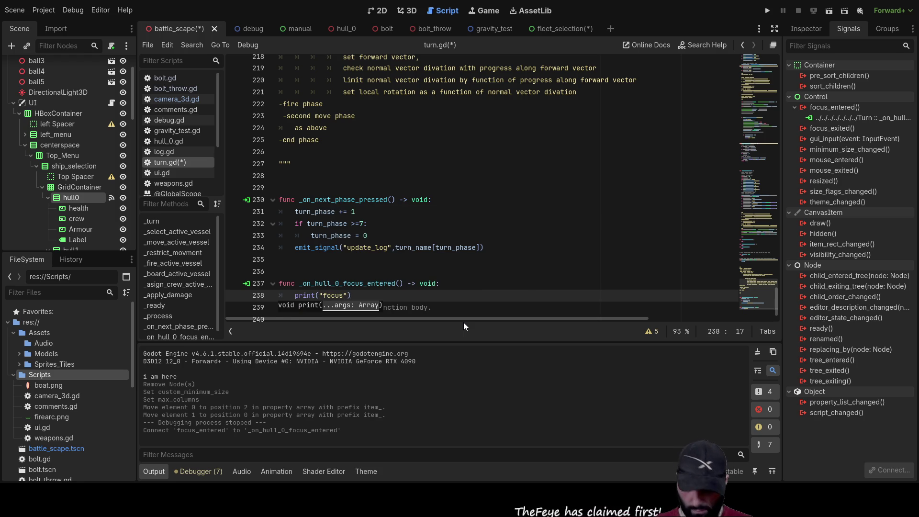
pyautogui.press('Escape')
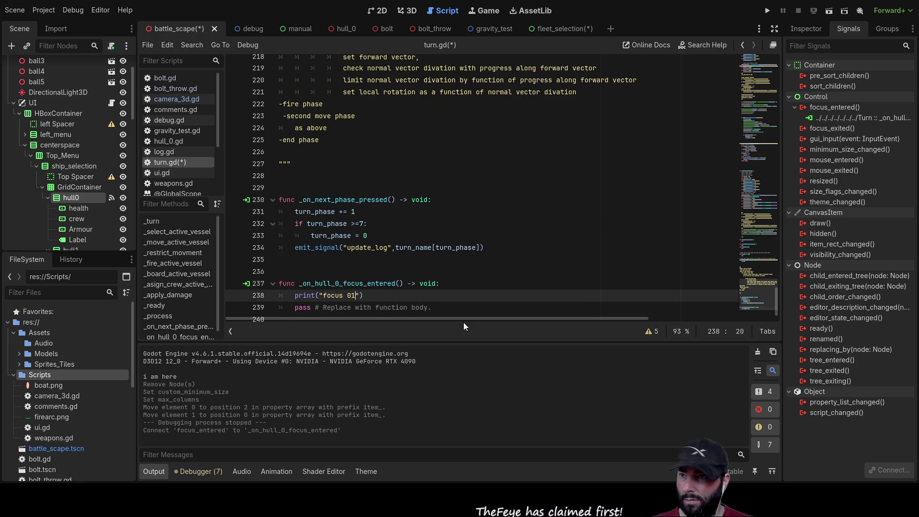
# - Delete the handler's placeholder pass line and add an empty line after it
pyautogui.hscroll(3, 458, 315)
pyautogui.scroll(2, 365, 249)
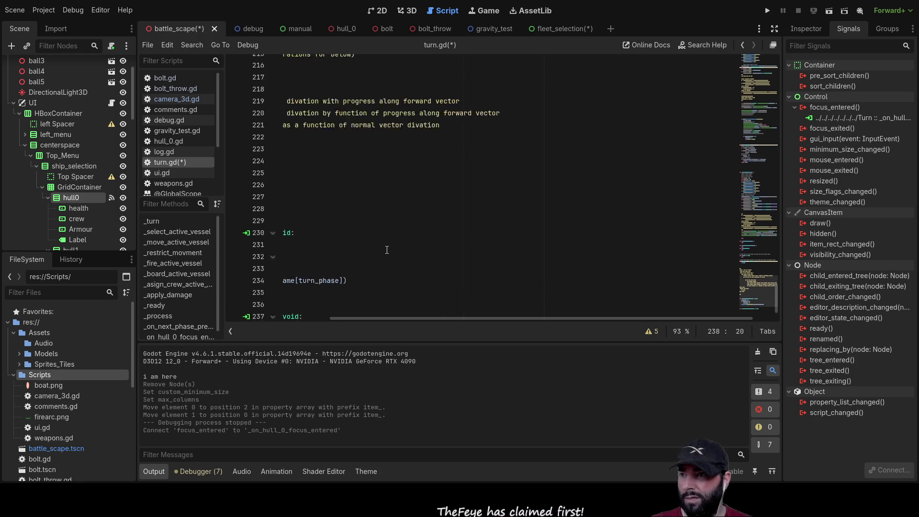
pyautogui.scroll(-2, 365, 249)
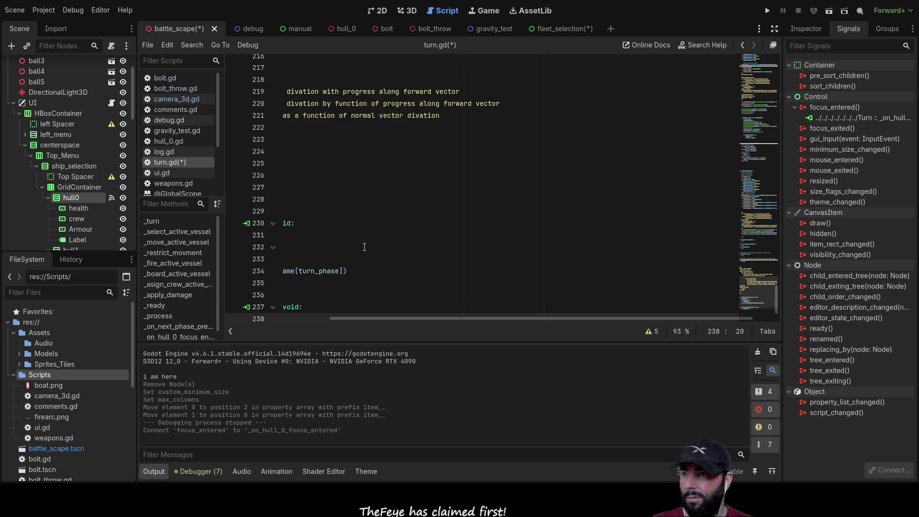
pyautogui.moveTo(426, 317); pyautogui.dragTo(245, 317)
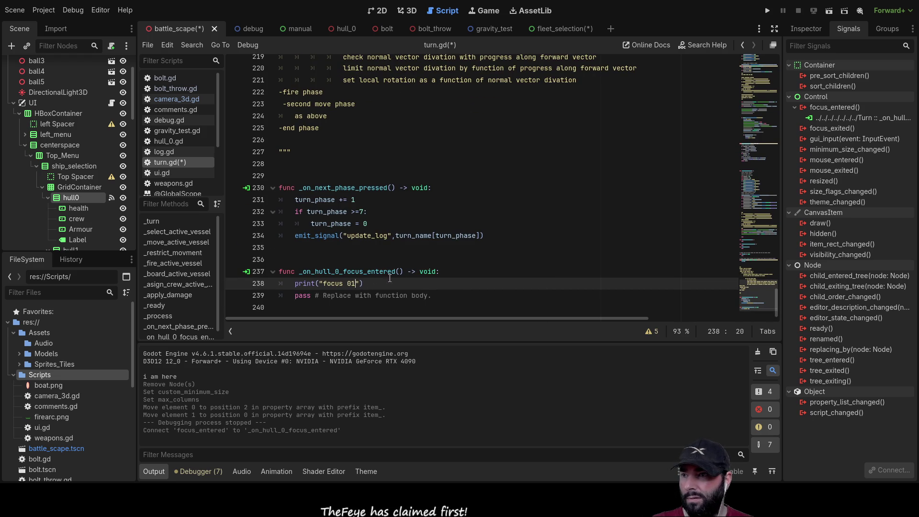
pyautogui.tripleClick(438, 295)
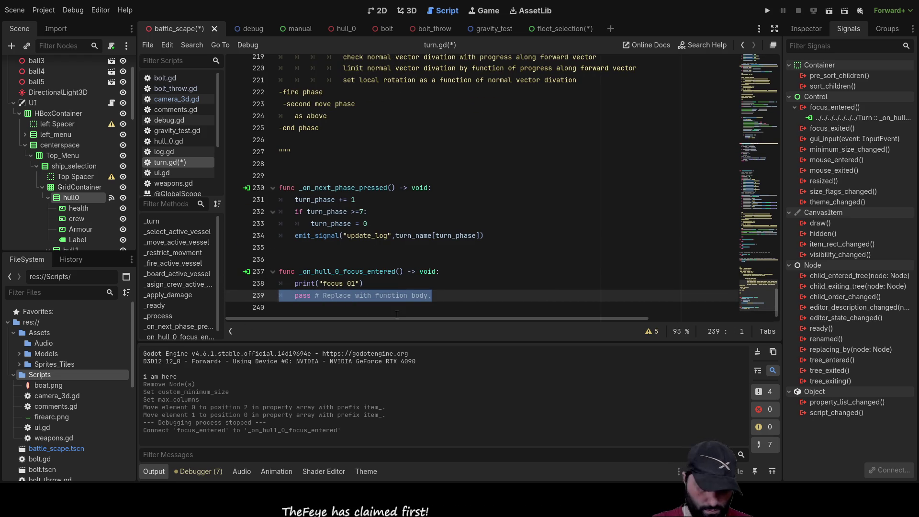
pyautogui.press('BackSpace')
pyautogui.press('Return')
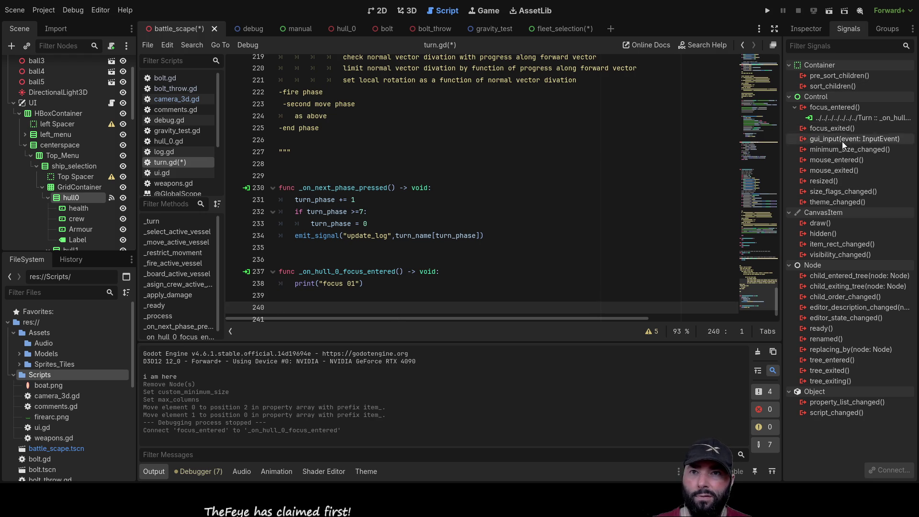
# - Connect hull0's mouse_entered signal to turn.gd and paste print("focus 01") over the new handler's pass
pyautogui.click(839, 159)
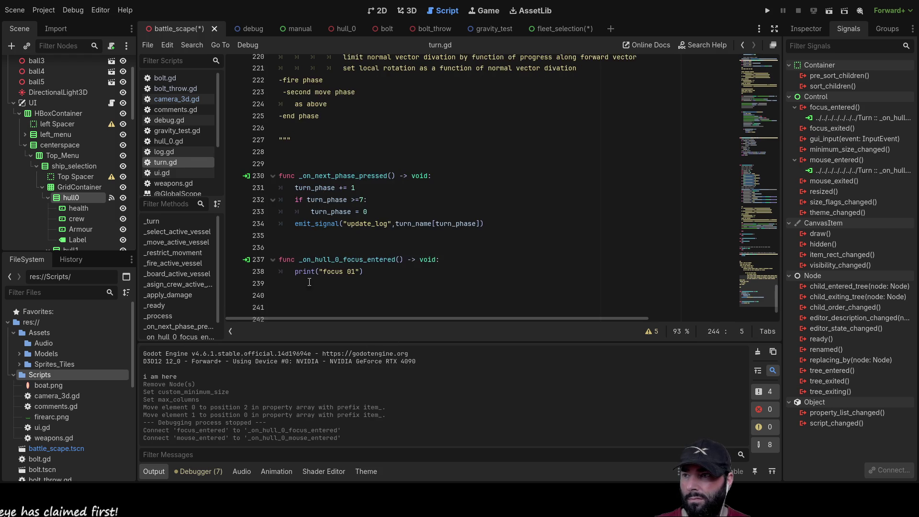
pyautogui.moveTo(364, 223); pyautogui.dragTo(299, 230)
pyautogui.hotkey('ctrl', 'c')
pyautogui.moveTo(450, 283); pyautogui.dragTo(234, 293)
pyautogui.moveTo(413, 297); pyautogui.dragTo(266, 297)
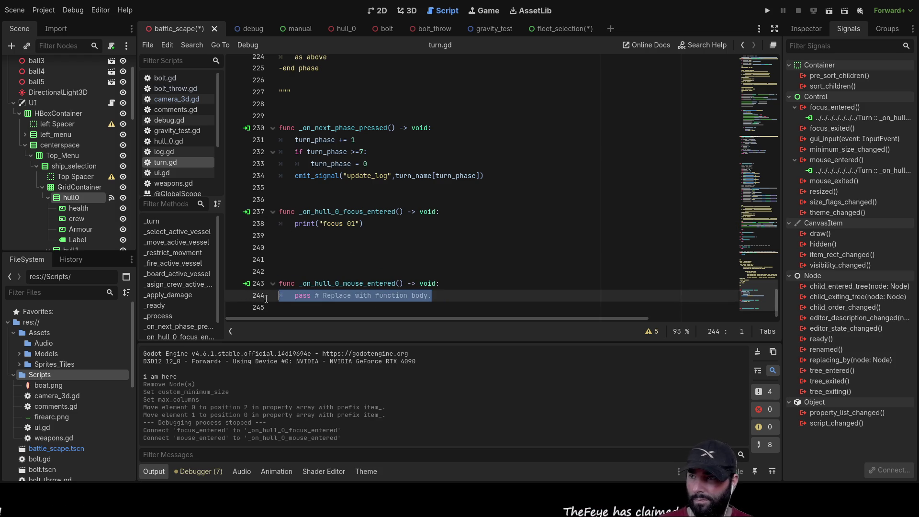
pyautogui.hotkey('ctrl', 'v')
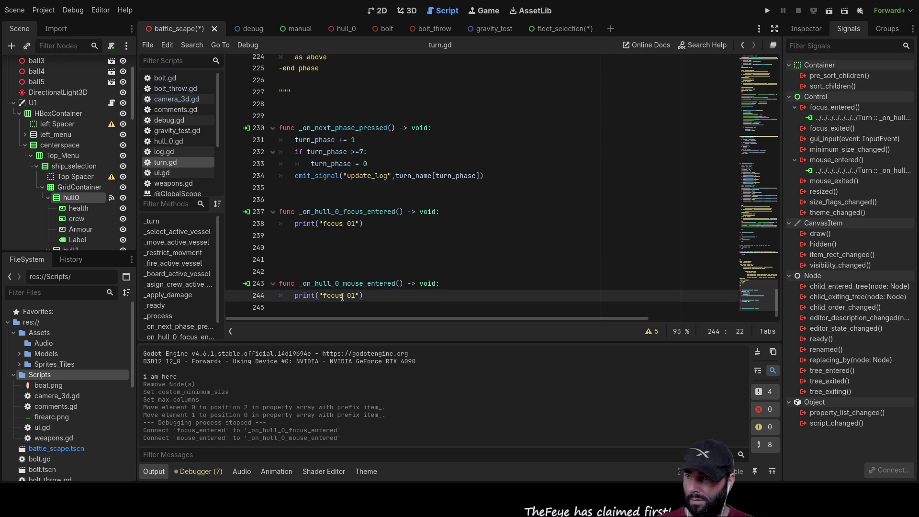
# - Change the pasted message to "mouse 01" and remove the extra blank lines between handlers
pyautogui.tripleClick(331, 296)
pyautogui.doubleClick(338, 295)
pyautogui.tripleClick(338, 295)
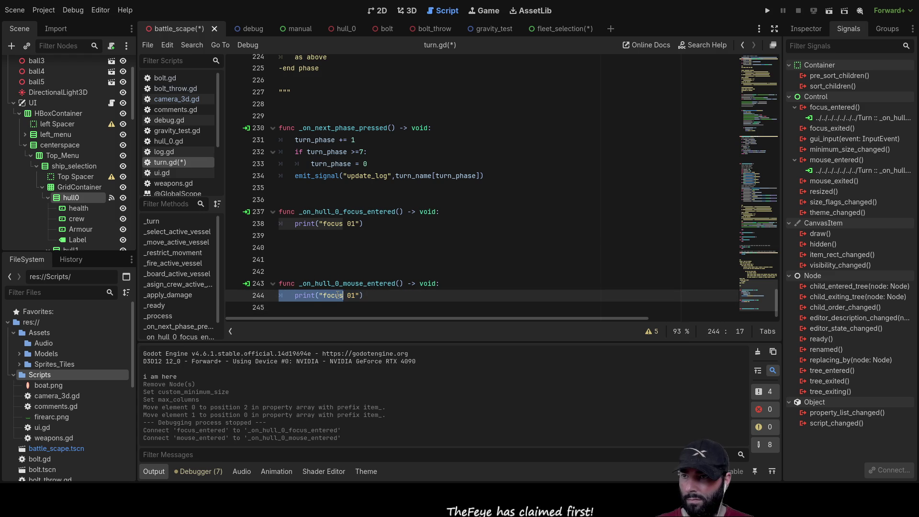
pyautogui.press('Right')
pyautogui.press('BackSpace')
pyautogui.press('BackSpace')
pyautogui.press('BackSpace')
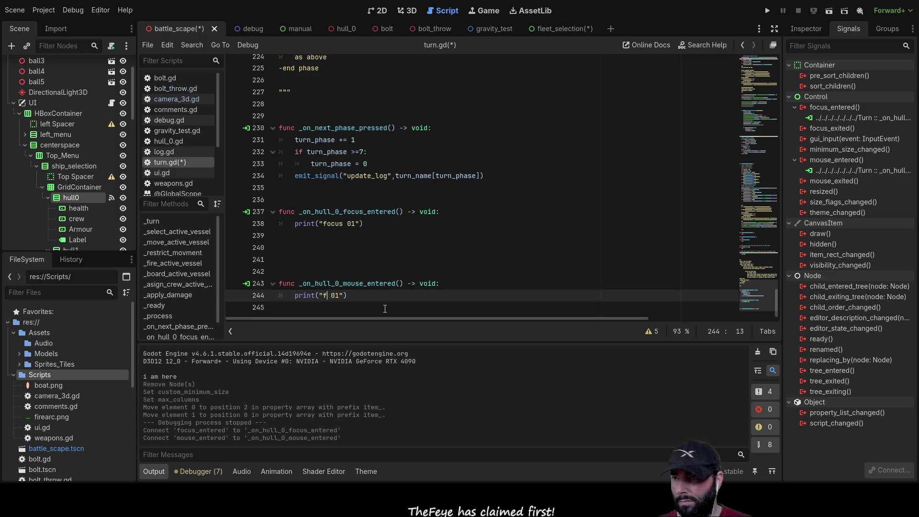
pyautogui.write('mouse')
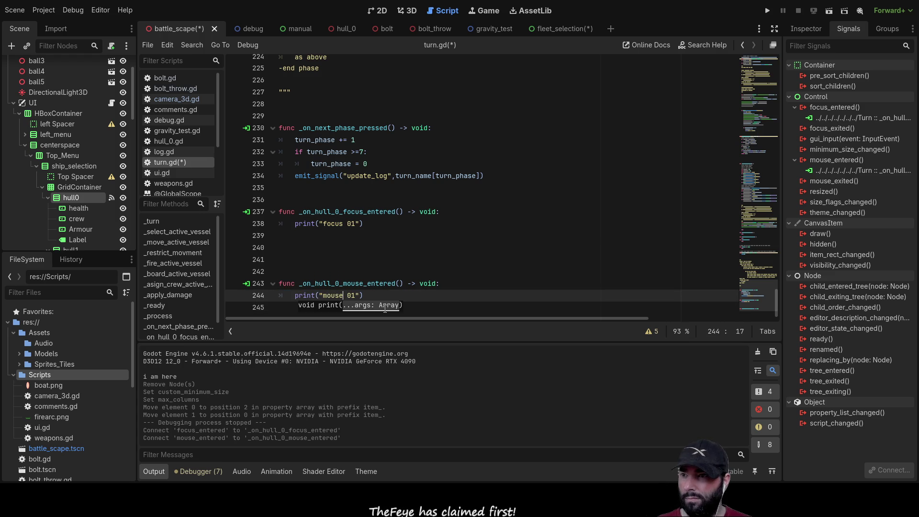
pyautogui.click(409, 247)
pyautogui.press('Delete')
pyautogui.press('Delete')
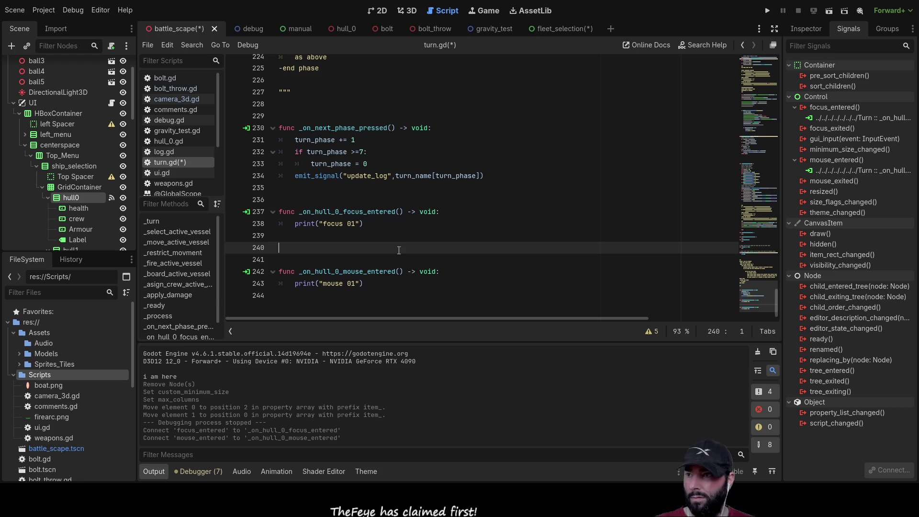
# - Run the current scene, note the null-instance error at line 56, stop it, and collapse UI
pyautogui.click(829, 11)
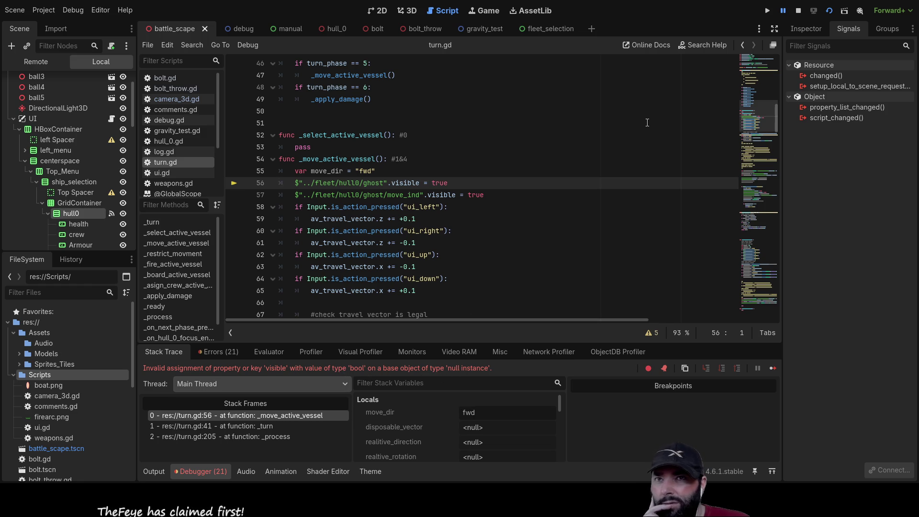
pyautogui.click(798, 15)
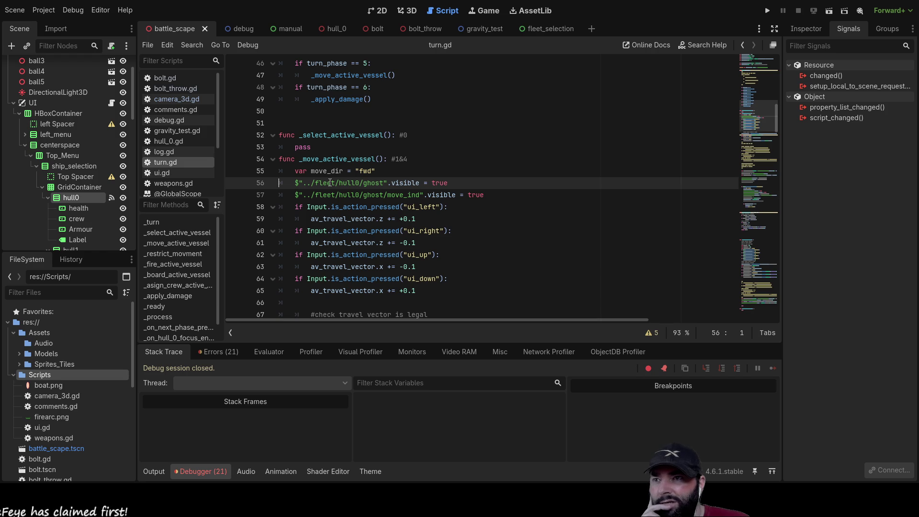
pyautogui.scroll(-3, 331, 183)
pyautogui.scroll(2, 332, 183)
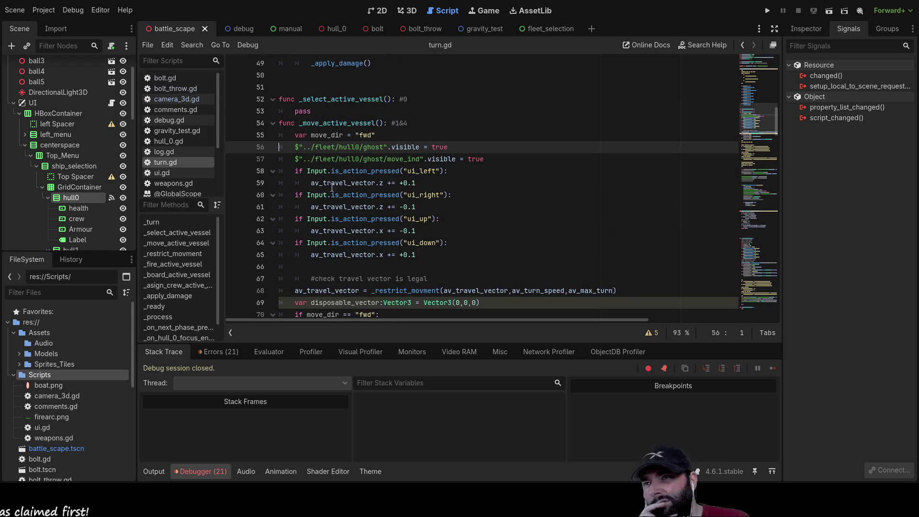
pyautogui.click(13, 104)
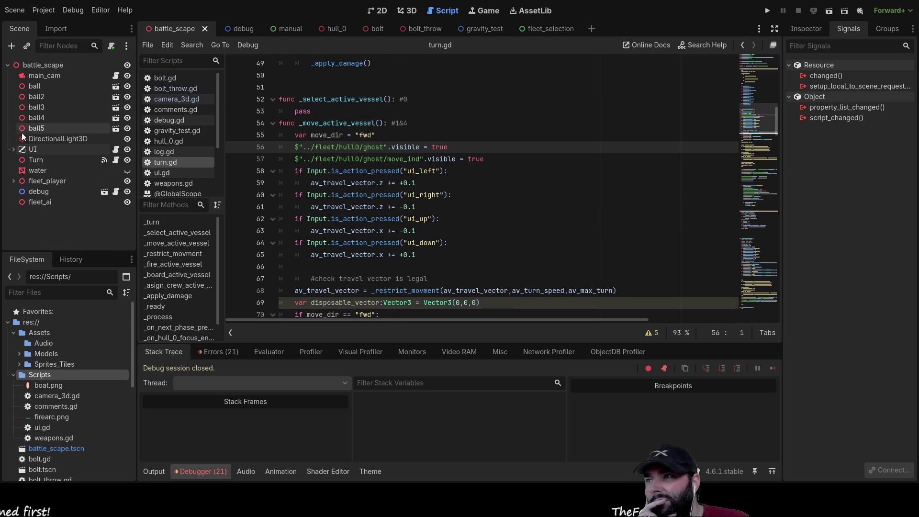
# - Expand fleet_player in the Scene dock and delete line 56's old fleet/hull0/ghost path
pyautogui.click(35, 181)
pyautogui.click(14, 181)
pyautogui.scroll(-1, 17, 214)
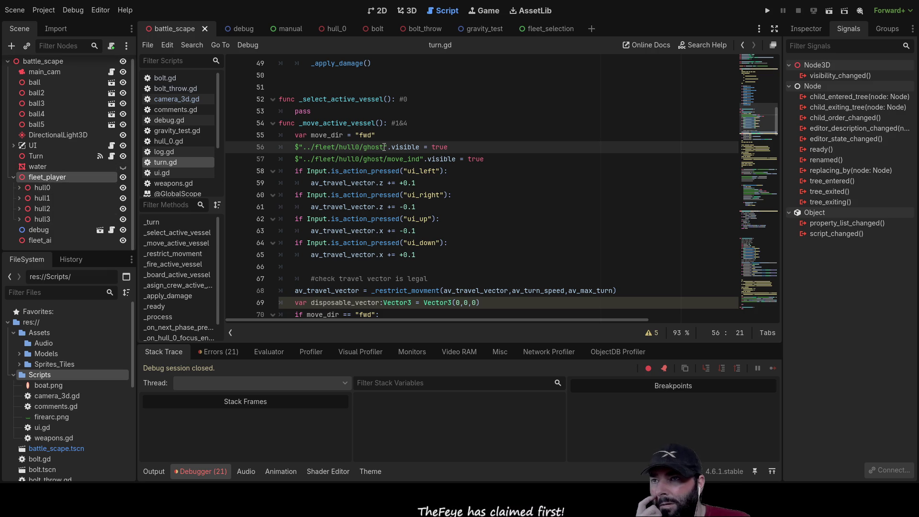
pyautogui.moveTo(371, 149)
pyautogui.mouseDown()
pyautogui.moveTo(387, 148)
pyautogui.moveTo(295, 148)
pyautogui.mouseUp()
pyautogui.press('BackSpace')
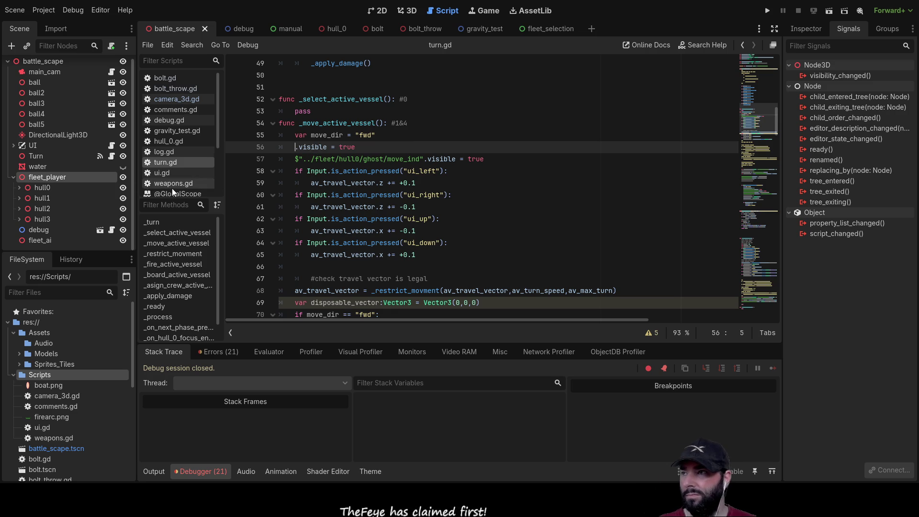
# - Drop hull0's ghost node path onto line 56 and remove the duplicate fleet/hull0/ghost path
pyautogui.click(36, 187)
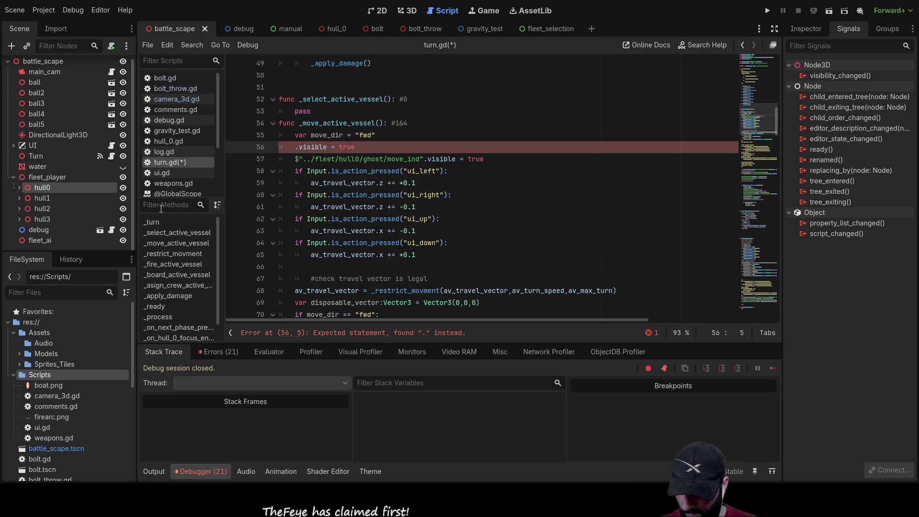
pyautogui.click(400, 146)
pyautogui.hotkey('ctrl', 'z')
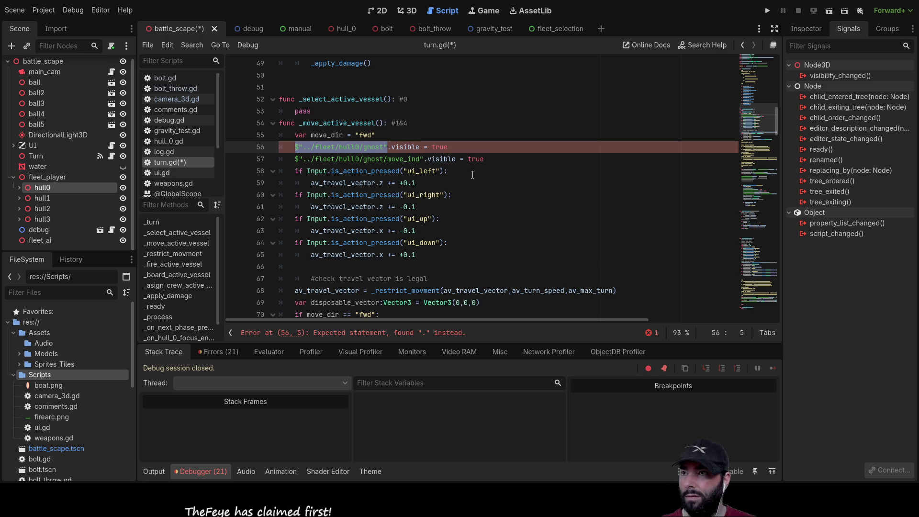
pyautogui.click(343, 148)
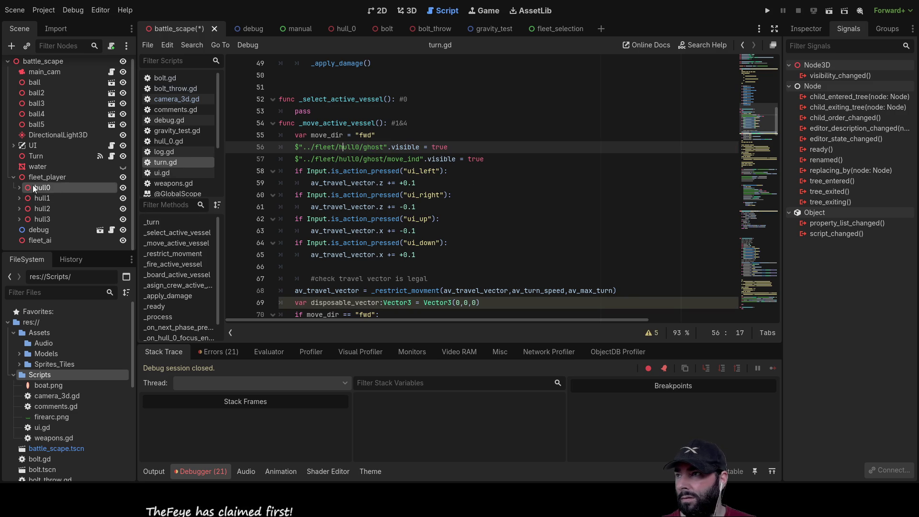
pyautogui.click(18, 187)
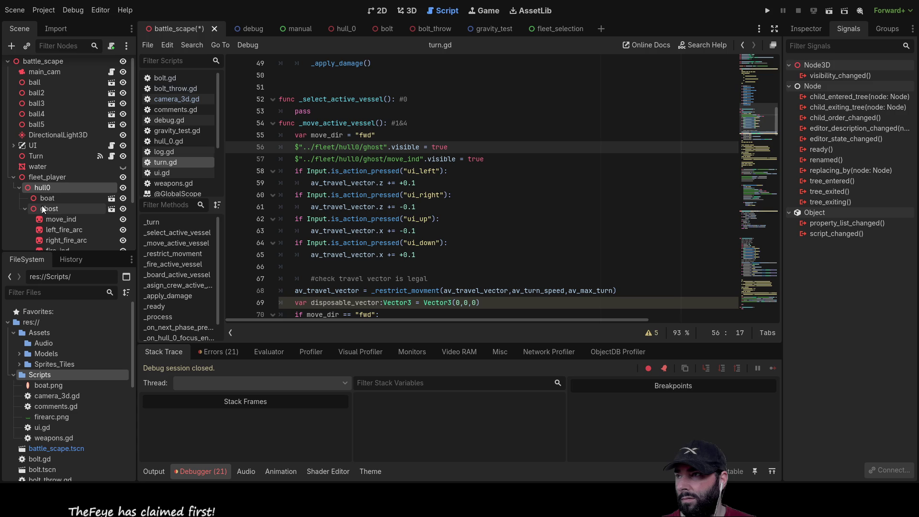
pyautogui.moveTo(52, 209)
pyautogui.mouseDown()
pyautogui.moveTo(36, 208)
pyautogui.moveTo(306, 182)
pyautogui.moveTo(319, 147)
pyautogui.moveTo(295, 148)
pyautogui.mouseUp()
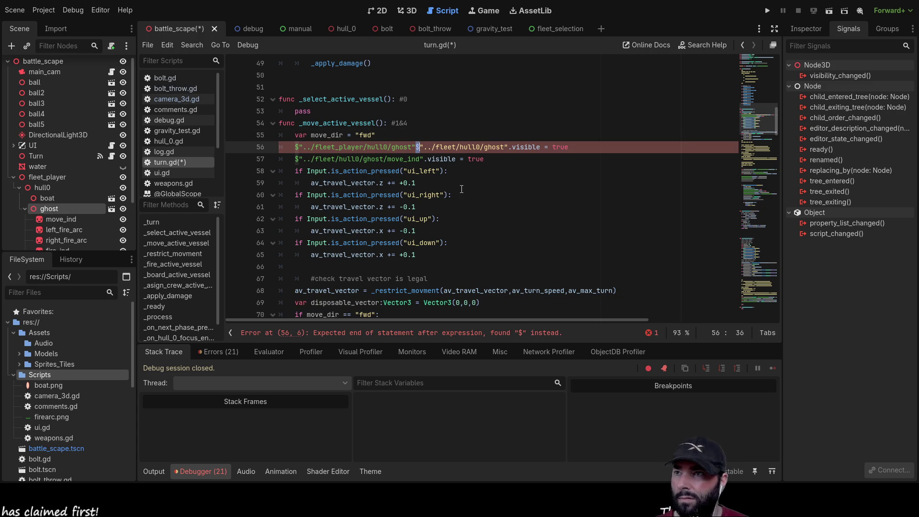
pyautogui.hotkey('ctrl', 'shift', 'Right')
pyautogui.hotkey('ctrl', 'shift', 'Right')
pyautogui.hotkey('ctrl', 'shift', 'Right')
pyautogui.press('BackSpace')
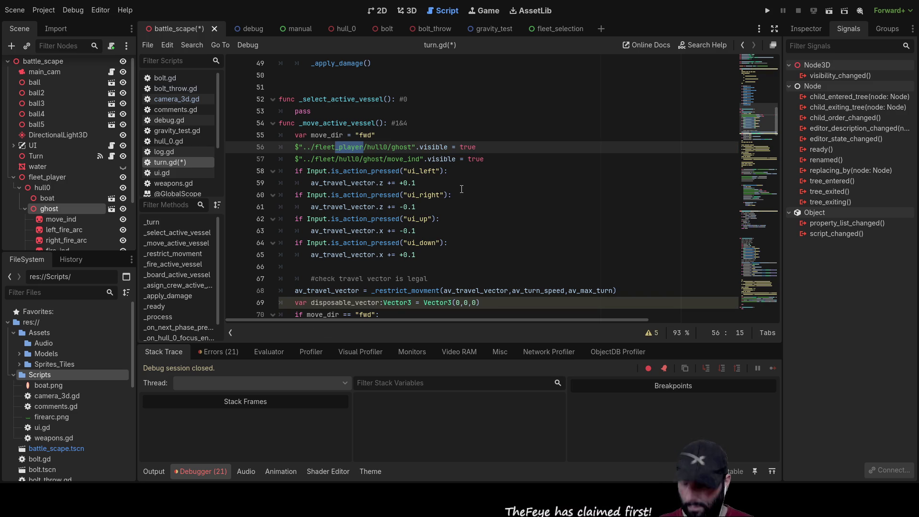
# - Insert _player after fleet in line 57's path
pyautogui.hotkey('ctrl', 'c')
pyautogui.press('Down')
pyautogui.hotkey('ctrl', 'v')
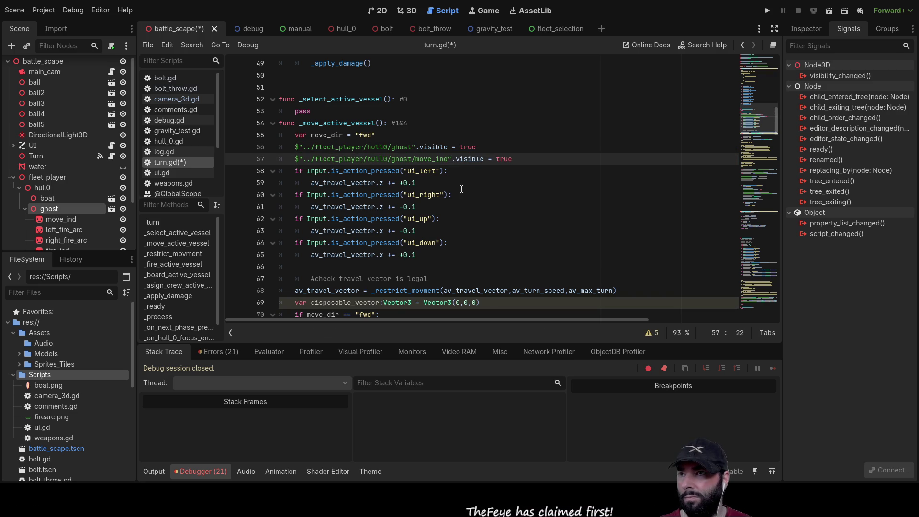
pyautogui.scroll(-4, 447, 209)
# - Delete the old $"../fleet/hull0/boat" path assigned to active_vessel on line 22
pyautogui.scroll(-11, 446, 209)
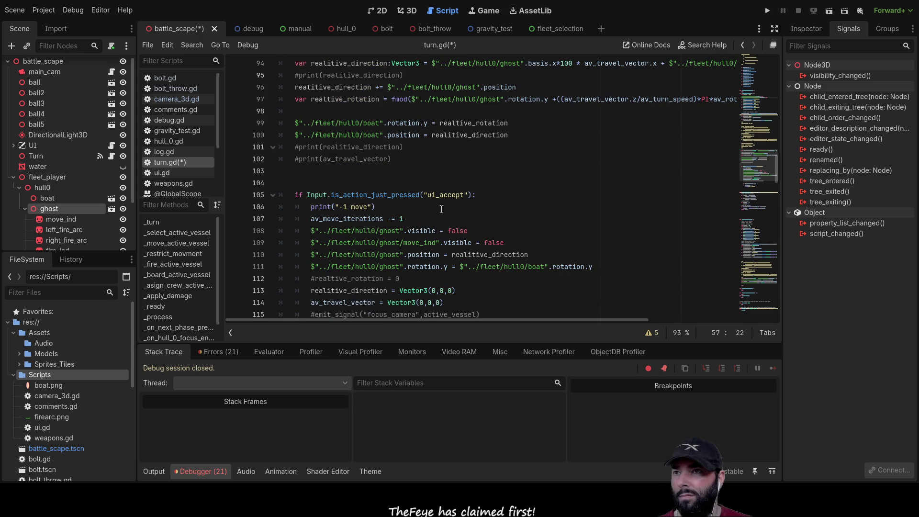
pyautogui.scroll(2, 441, 209)
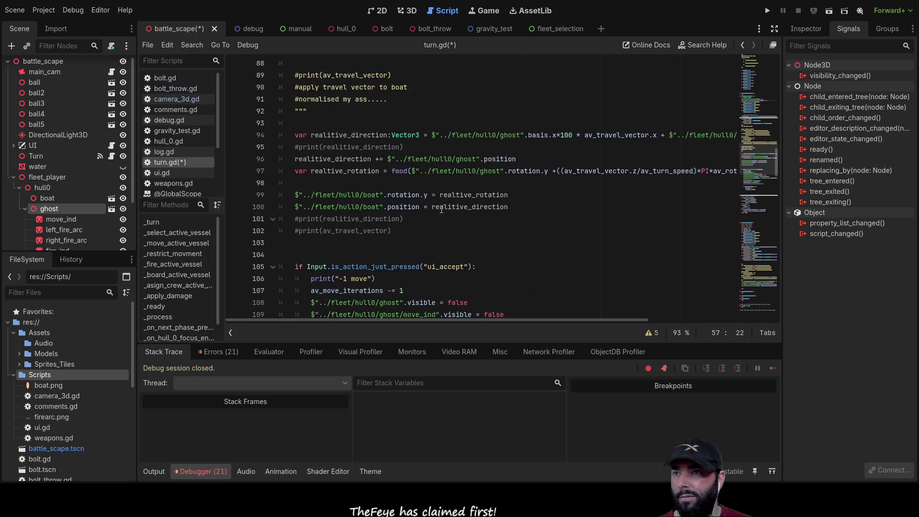
pyautogui.scroll(1, 441, 209)
pyautogui.scroll(20, 391, 213)
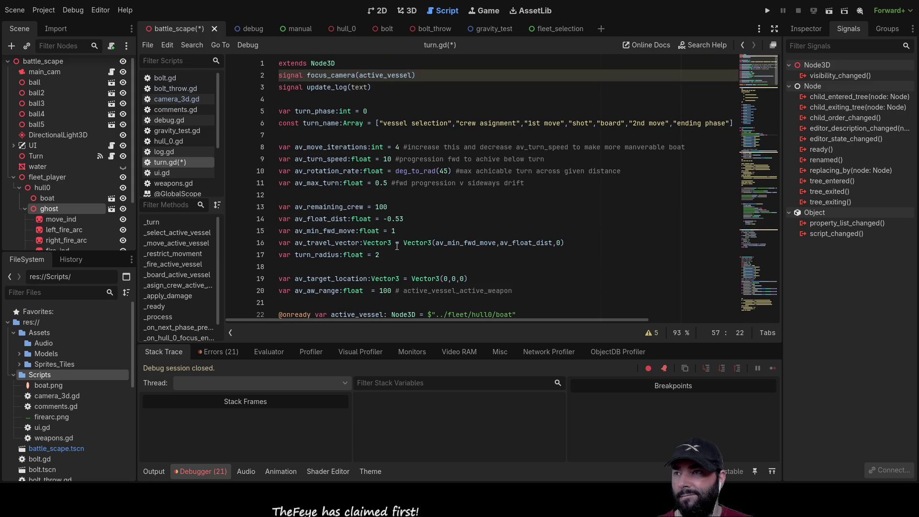
pyautogui.scroll(-16, 398, 246)
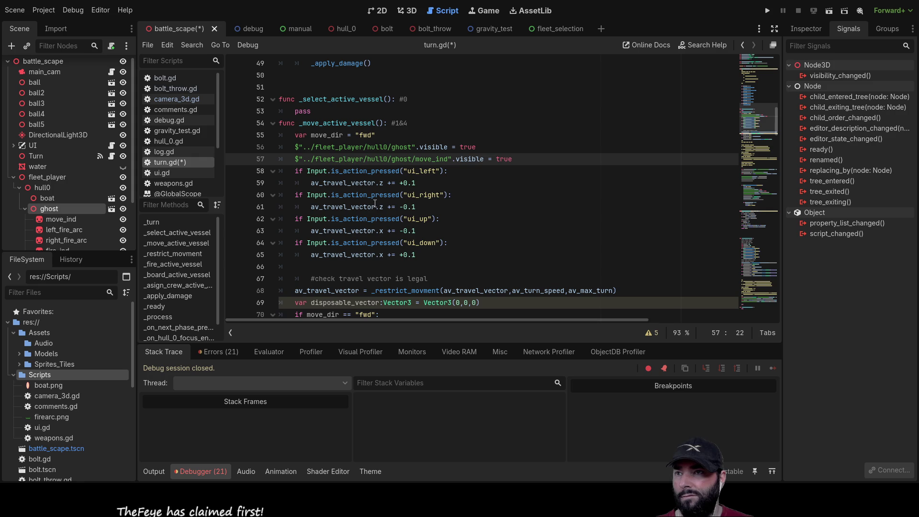
pyautogui.scroll(3, 372, 195)
pyautogui.scroll(10, 372, 195)
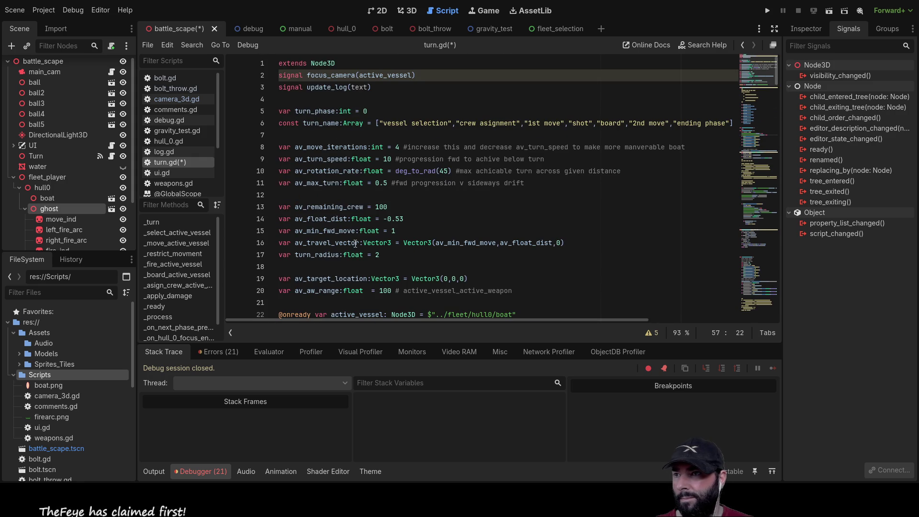
pyautogui.scroll(-2, 339, 195)
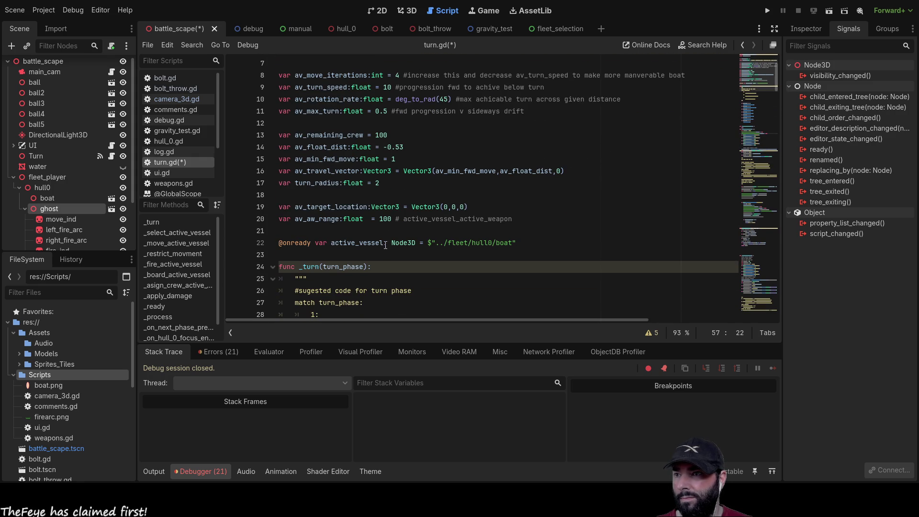
pyautogui.doubleClick(361, 243)
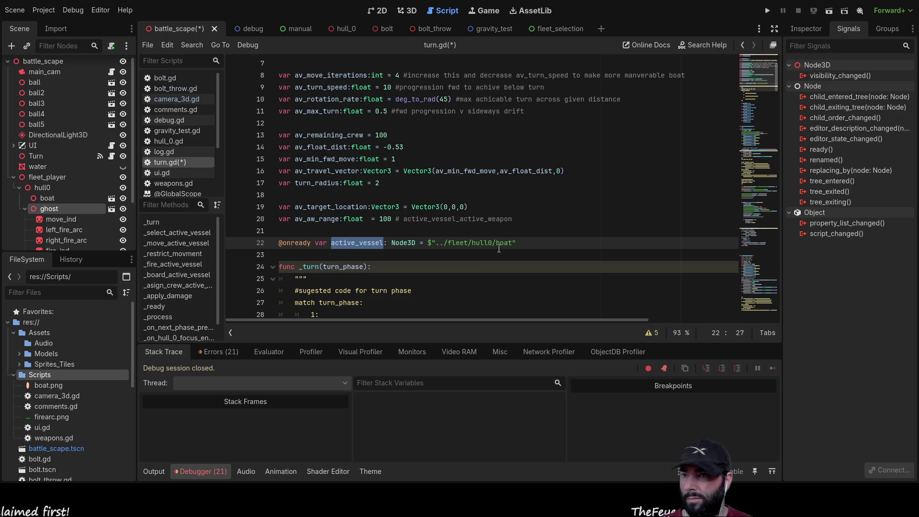
pyautogui.moveTo(517, 243); pyautogui.dragTo(430, 243)
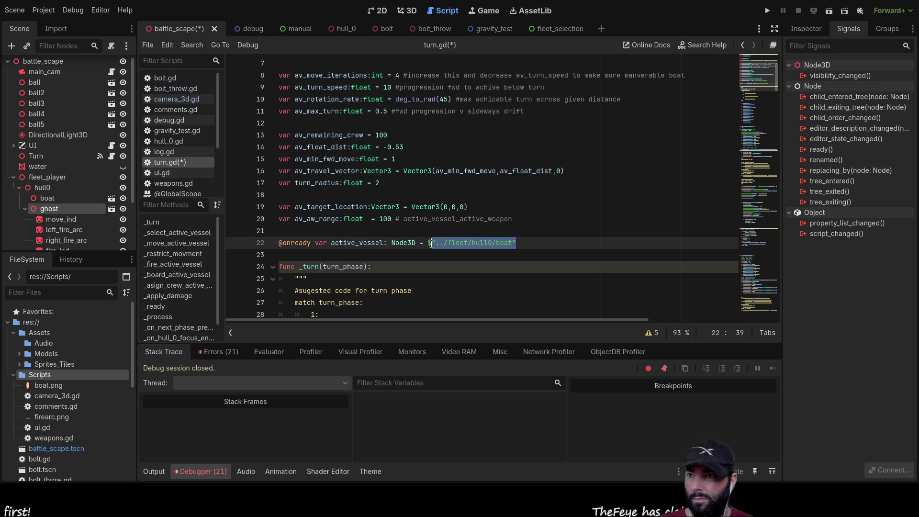
pyautogui.press('BackSpace')
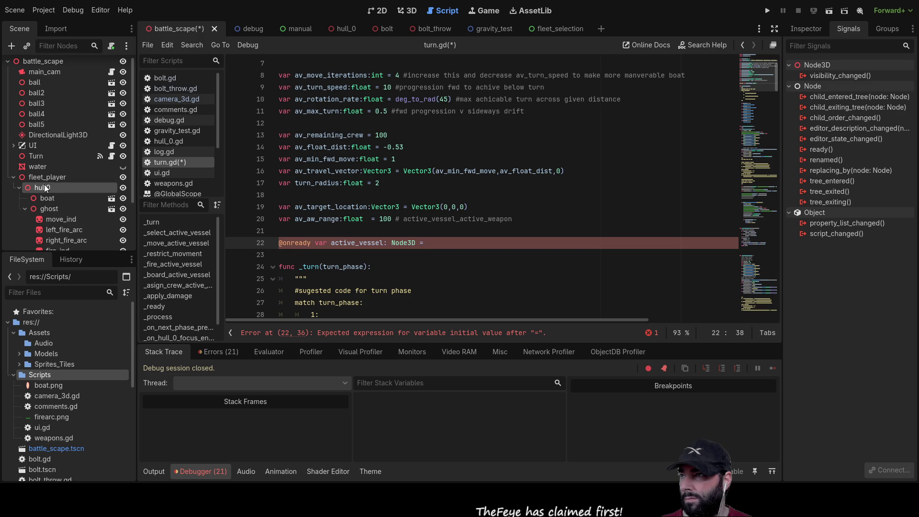
# - Drag the hull0 node into line 22 so active_vessel points to ../fleet_player/hull0
pyautogui.moveTo(39, 185)
pyautogui.mouseDown()
pyautogui.moveTo(484, 252)
pyautogui.moveTo(442, 240)
pyautogui.mouseUp()
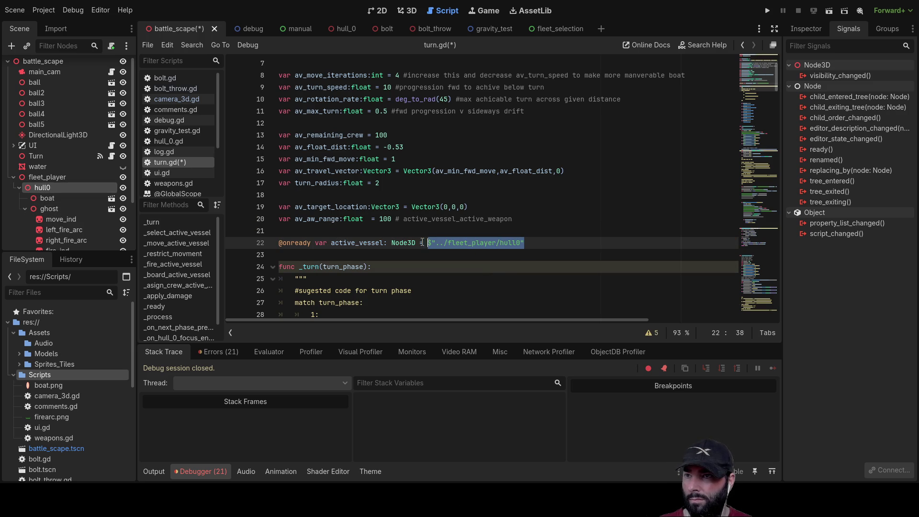
pyautogui.doubleClick(349, 243)
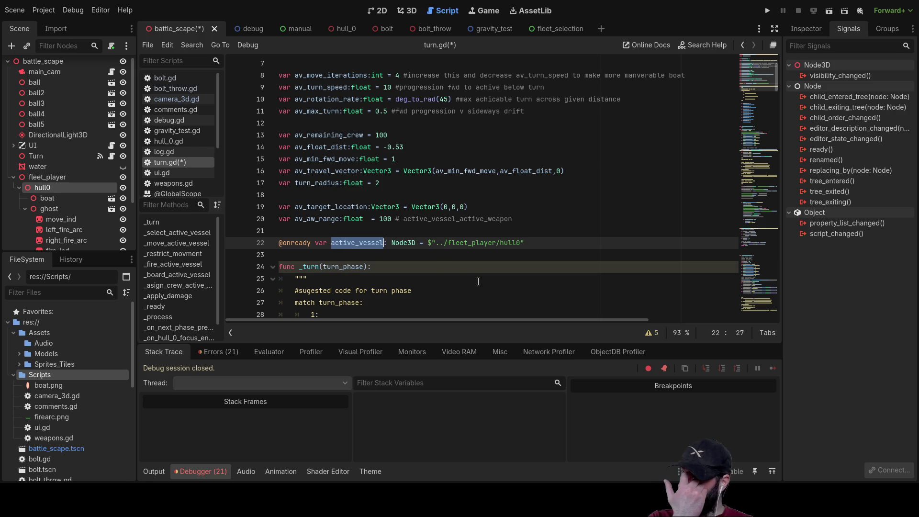
pyautogui.scroll(-3, 433, 257)
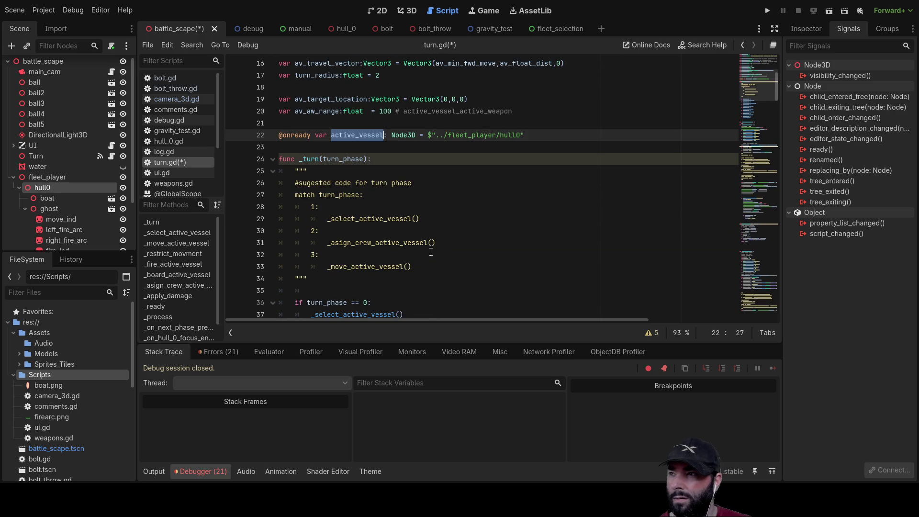
pyautogui.scroll(-15, 431, 240)
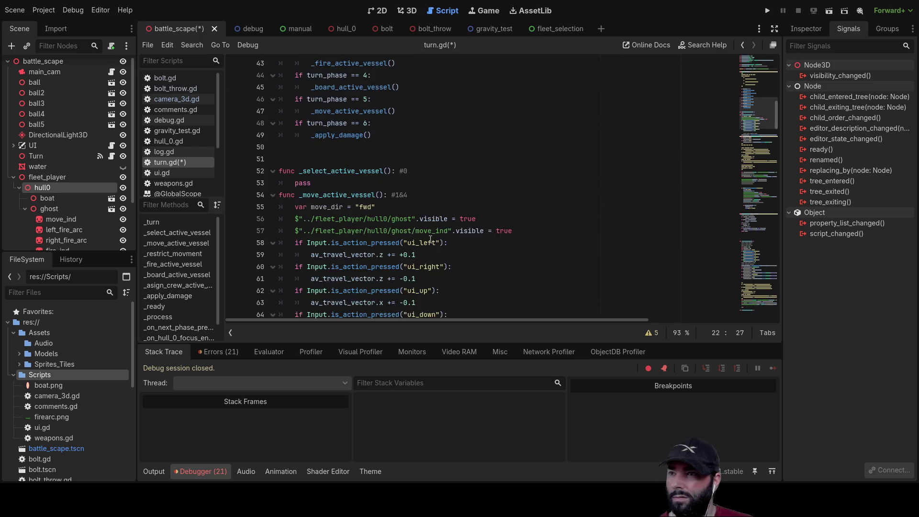
pyautogui.scroll(6, 430, 240)
pyautogui.click(339, 218)
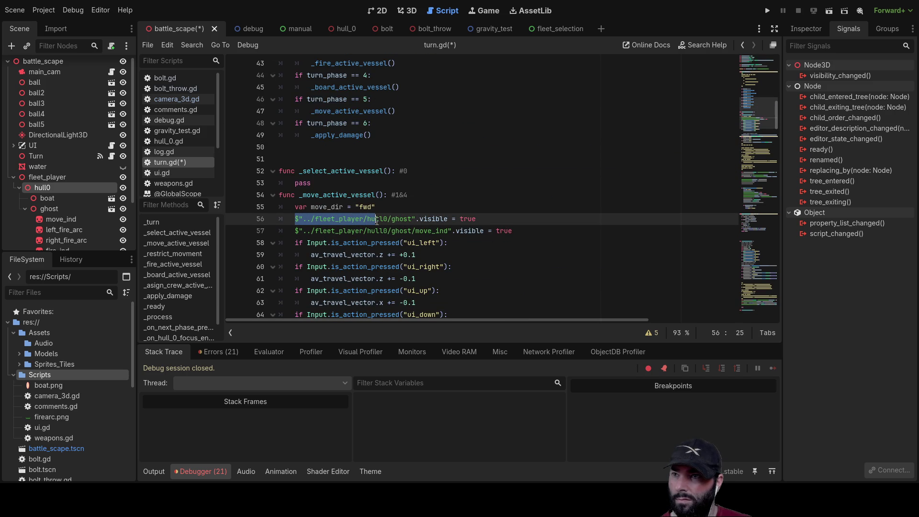
# - Rewrite line 56's ghost path as active_vessel+"/ghost".visible = true
pyautogui.moveTo(385, 221); pyautogui.dragTo(387, 221)
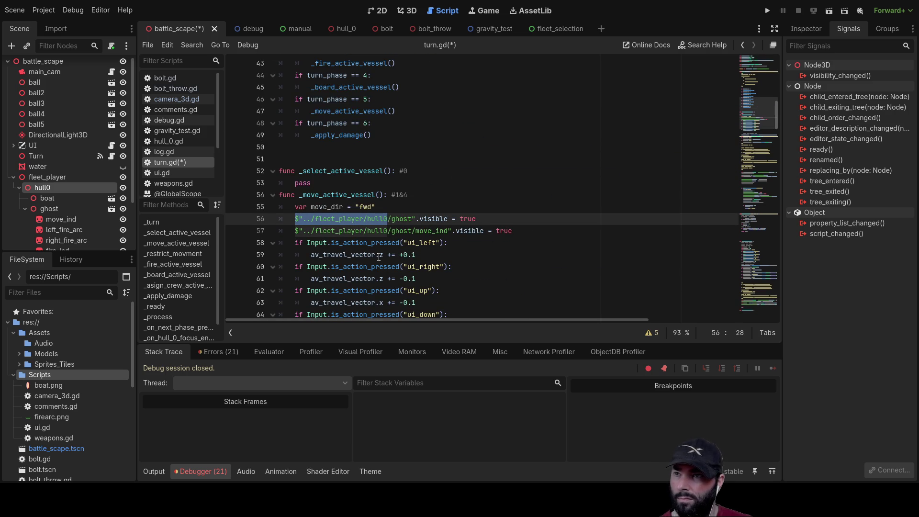
pyautogui.write('active_vessel')
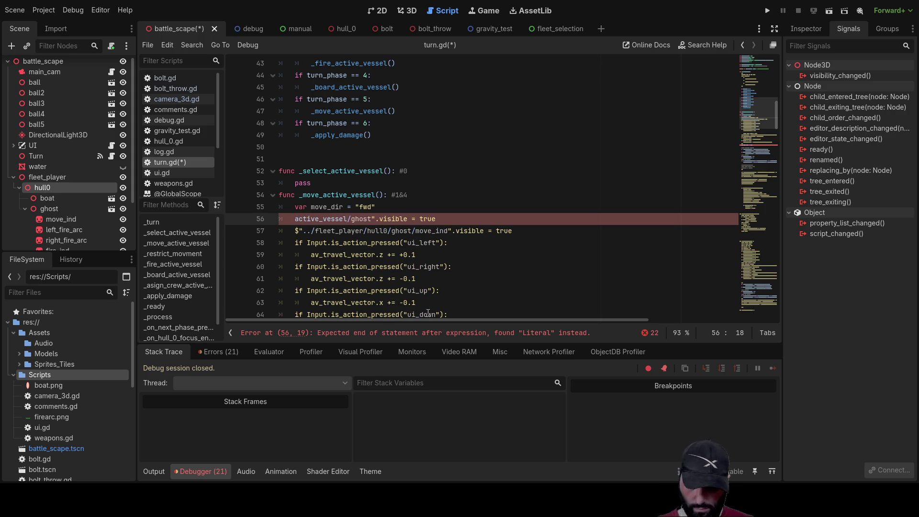
pyautogui.press('Right')
pyautogui.press('Right')
pyautogui.press('Right')
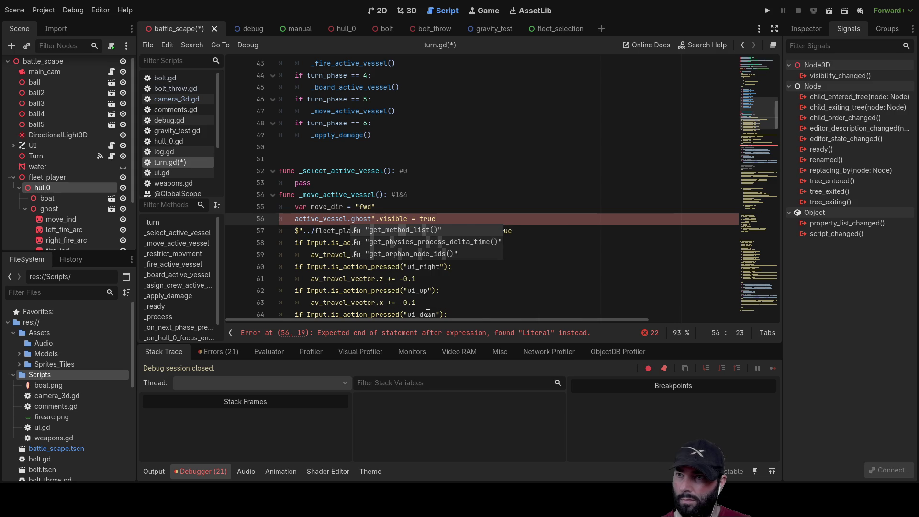
pyautogui.press('Left')
pyautogui.press('Left')
pyautogui.press('Left')
pyautogui.press('BackSpace')
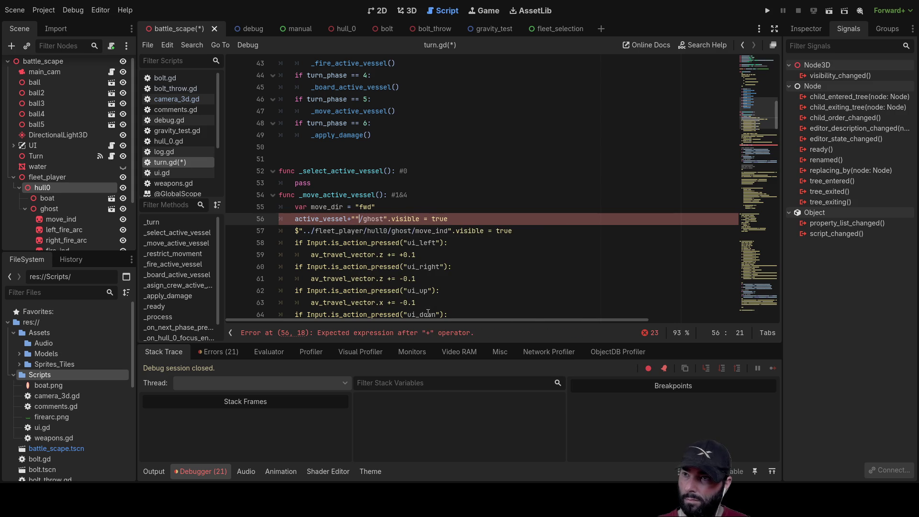
pyautogui.press('BackSpace')
pyautogui.press('Right')
pyautogui.press('Right')
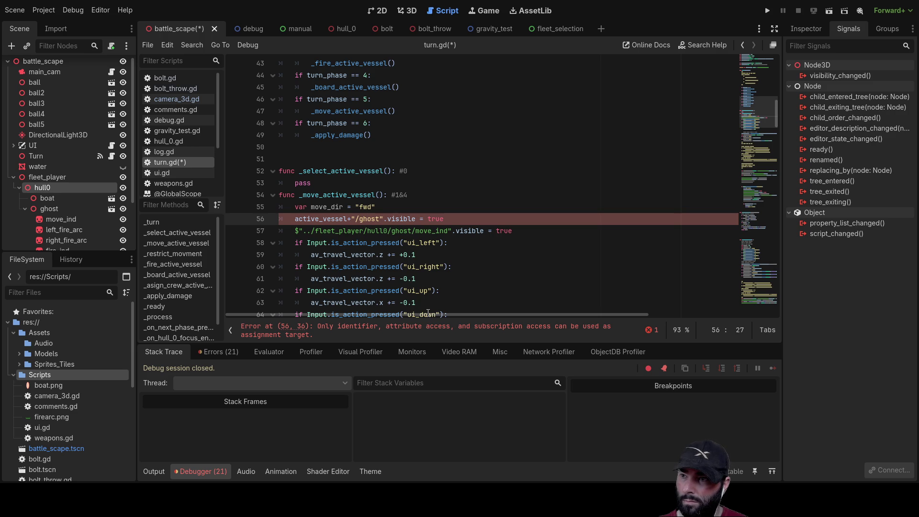
pyautogui.press('Left')
pyautogui.press('Left')
pyautogui.press('Left')
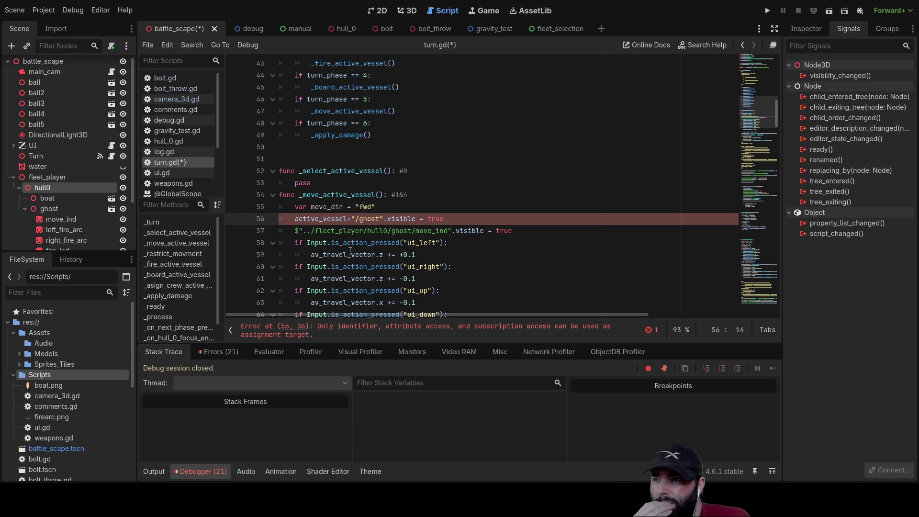
pyautogui.scroll(8, 466, 263)
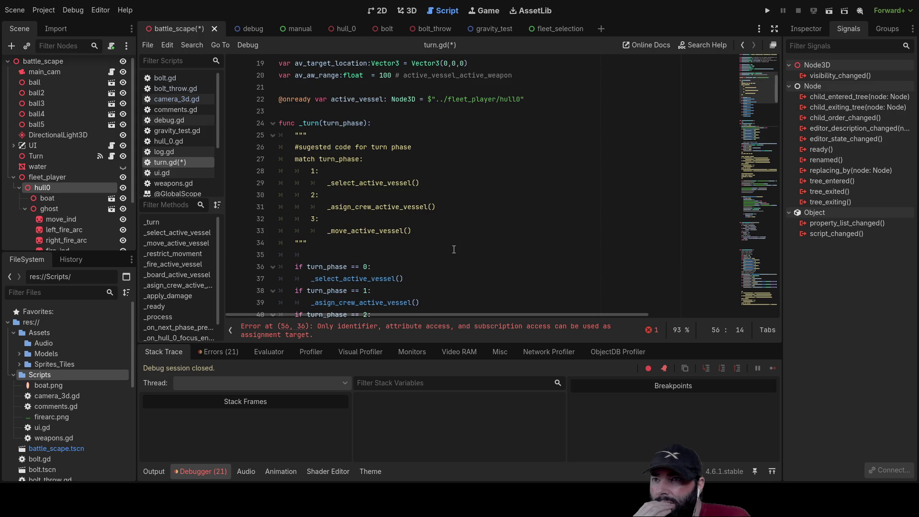